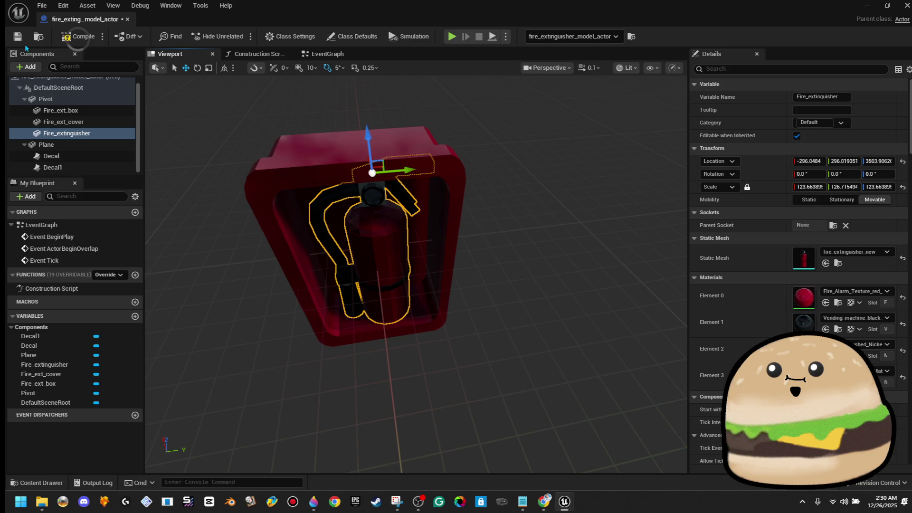
Rename the two decal components to Decal-Fire LEFT and Decal-Fire RIGHT
left_click(14, 42)
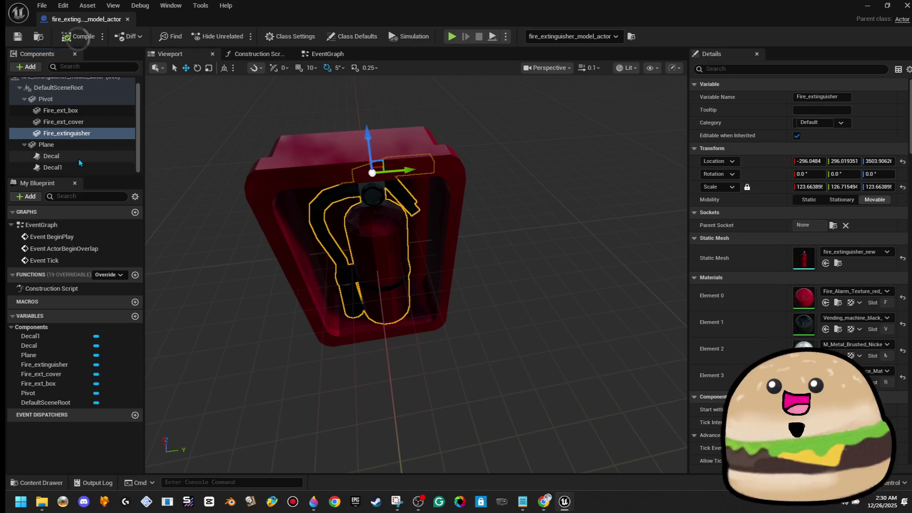
double_click(51, 156)
right_click(102, 157)
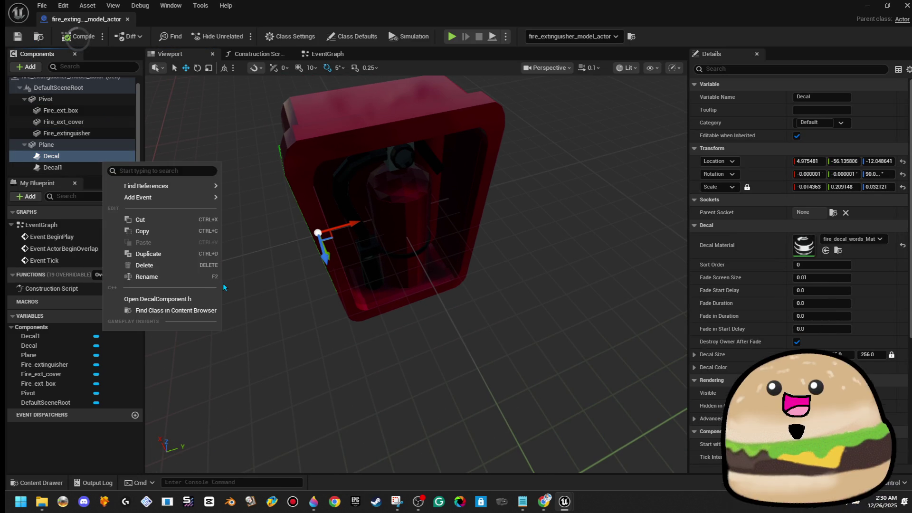
left_click(189, 276)
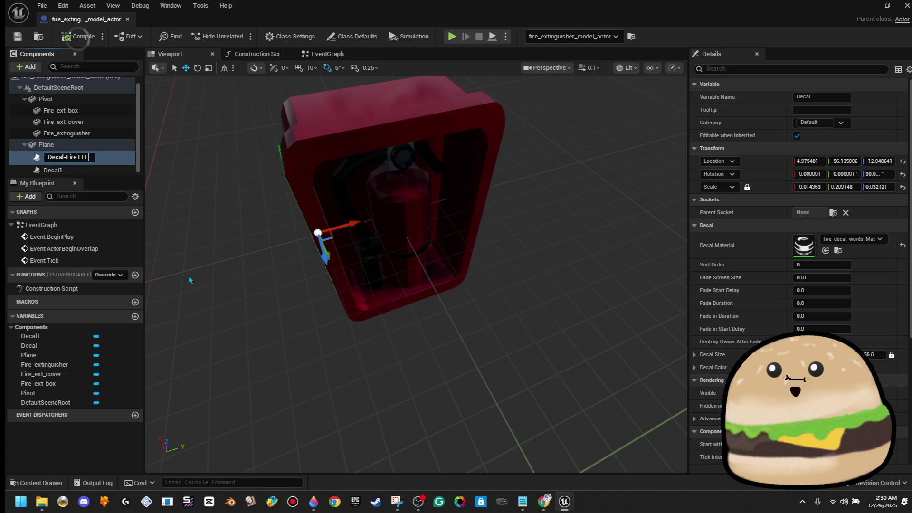
type("FT")
key("Return")
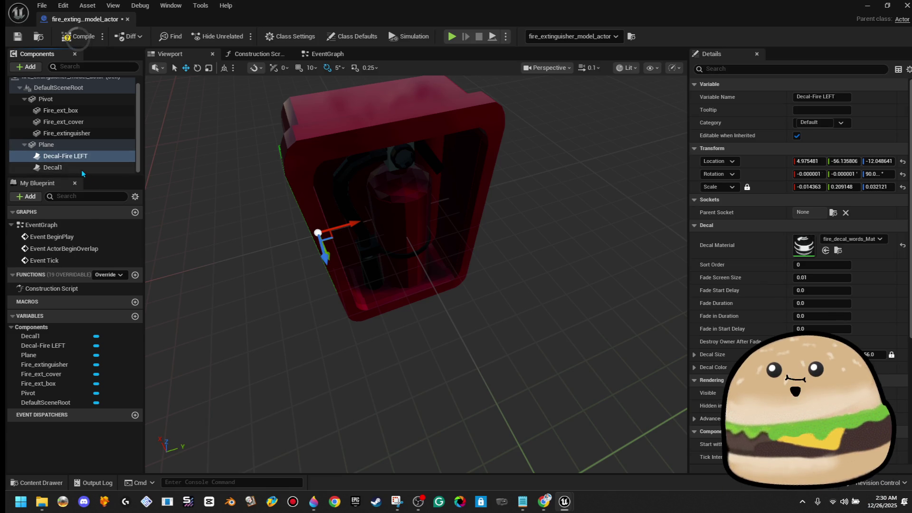
right_click(83, 170)
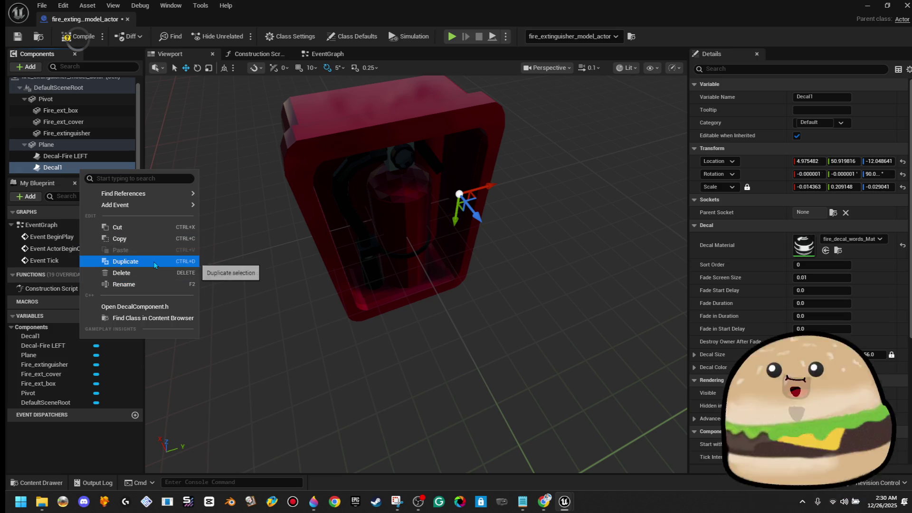
left_click(157, 285)
type("-Fire RIGHT")
key("Return")
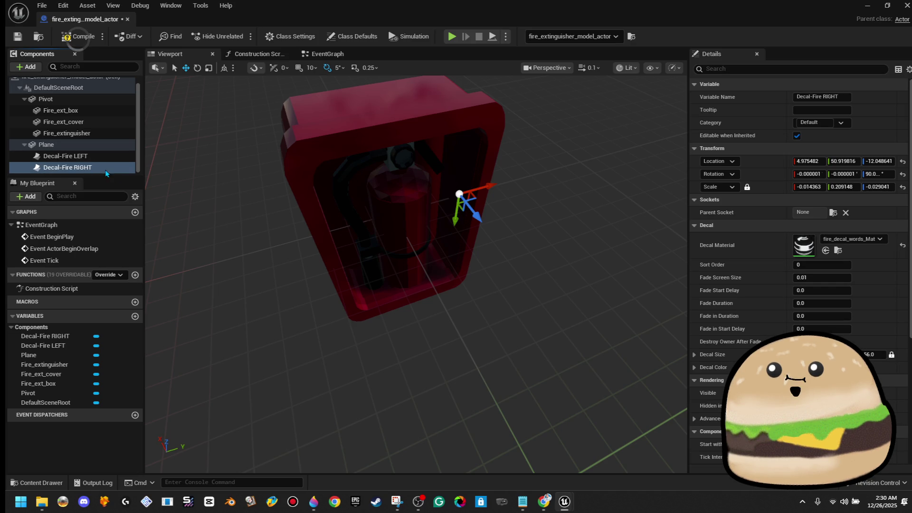
Duplicate Decal-Fire RIGHT and name the copy Decal-Fire LABEL
right_click(106, 169)
left_click(155, 259)
key("Right")
key("BackSpace")
key("BackSpace")
key("BackSpace")
type("LABEL")
key("Return")
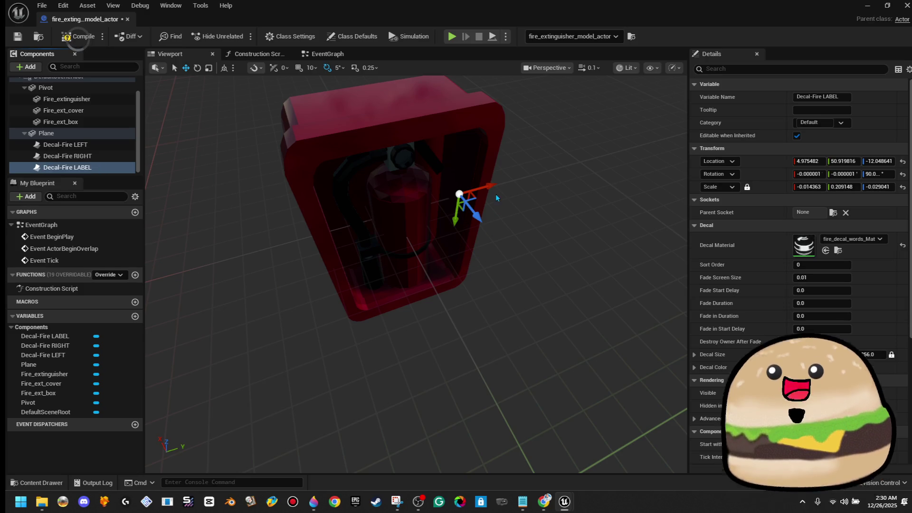
Try sliding, raising and tilting the label decal, undoing each rotation
left_click_drag(490, 186, 441, 200)
mouse_move(409, 238)
left_mouse_down()
mouse_move(418, 271)
mouse_move(385, 245)
left_mouse_up()
key("e")
key("ctrl+z")
key("ctrl+z")
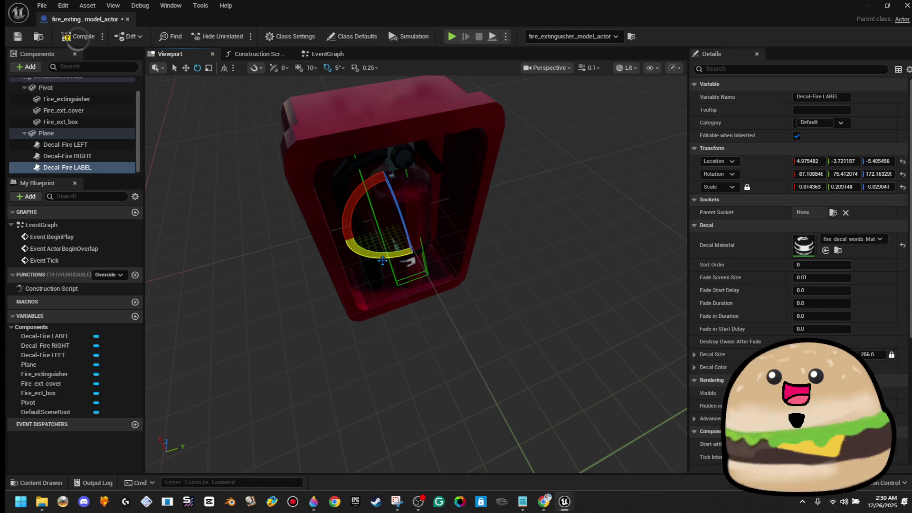
key("w")
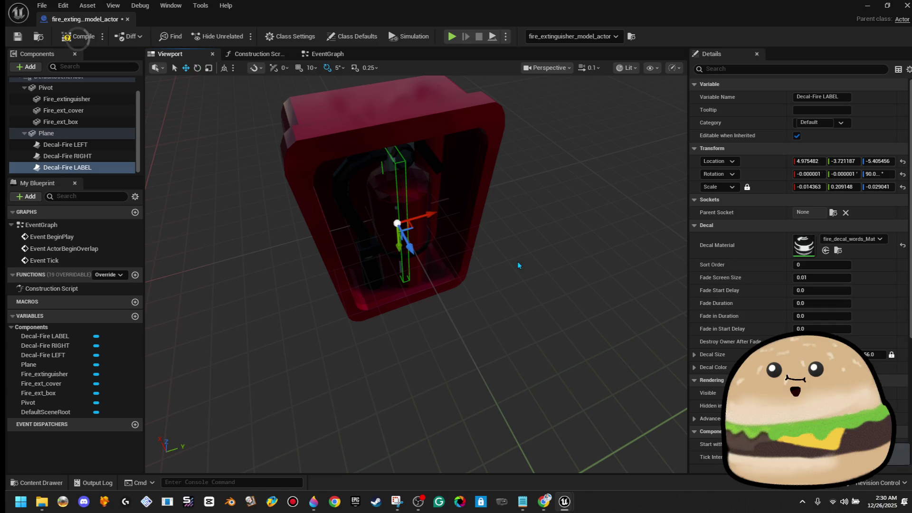
key("f")
key("e")
left_click_drag(389, 267, 408, 245)
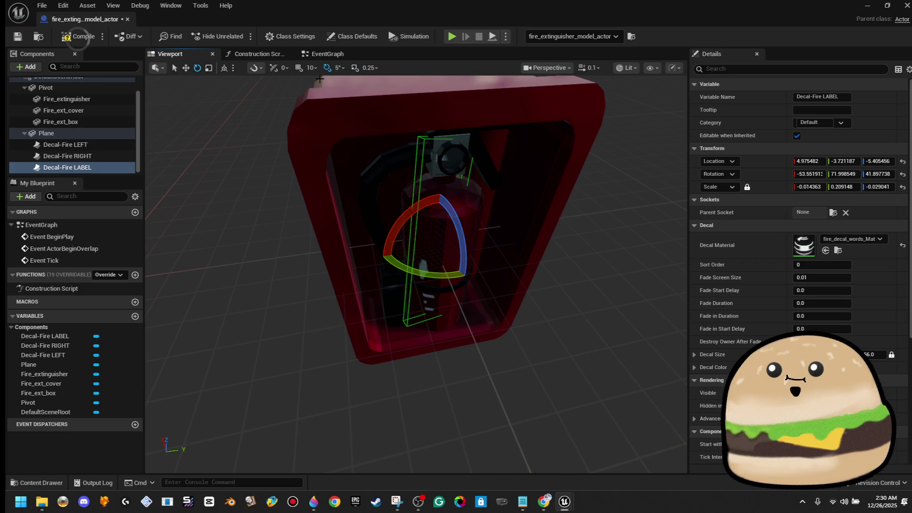
key("ctrl+z")
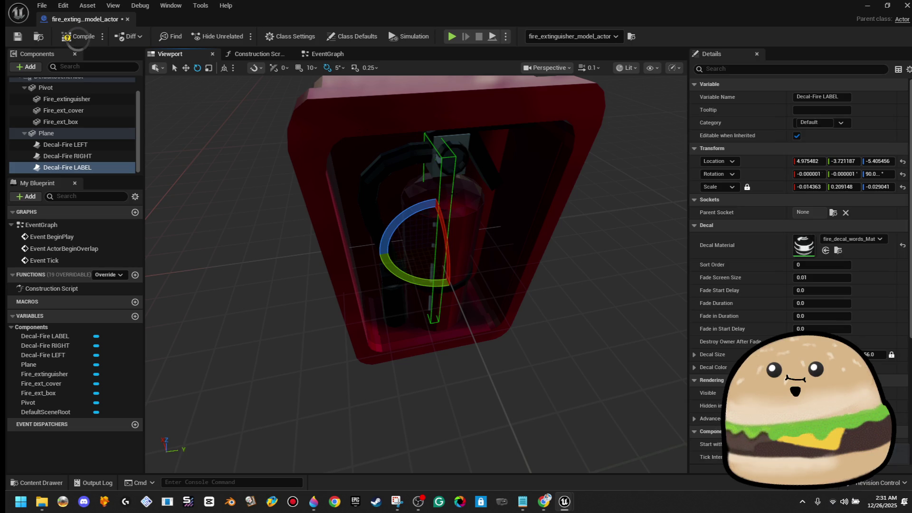
Raise the label decal along Z, enlarge its projection box and spin it around yaw
key("w")
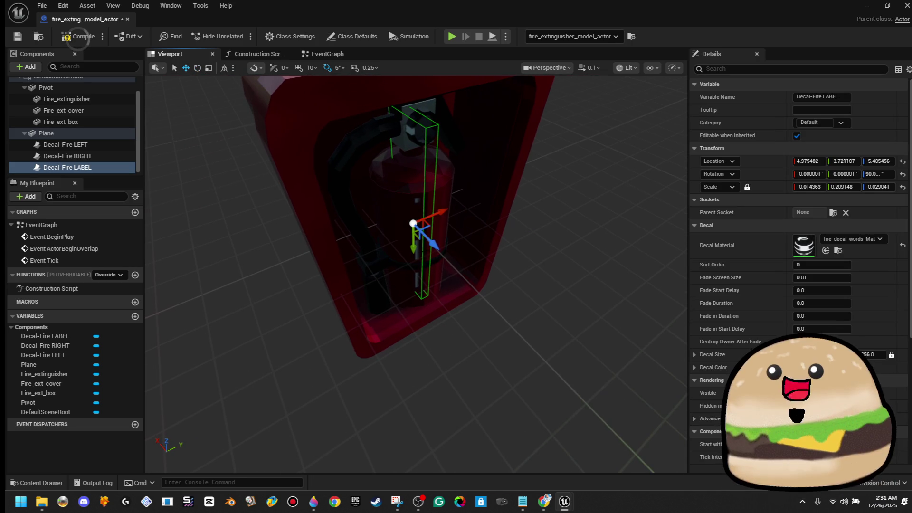
mouse_move(433, 245)
left_mouse_down()
mouse_move(529, 277)
mouse_move(544, 292)
left_mouse_up()
mouse_move(493, 269)
left_mouse_down()
mouse_move(516, 336)
mouse_move(499, 323)
mouse_move(522, 316)
mouse_move(456, 285)
left_mouse_up()
key("e")
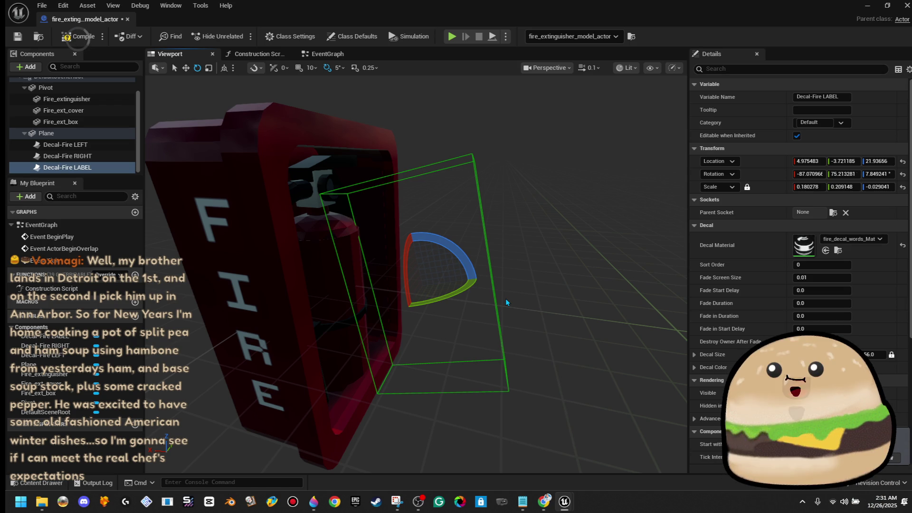
left_click_drag(459, 245, 477, 288)
Delete the Decal-Fire LABEL component, cancelling the prompt to delete the whole actor asset
key("Delete")
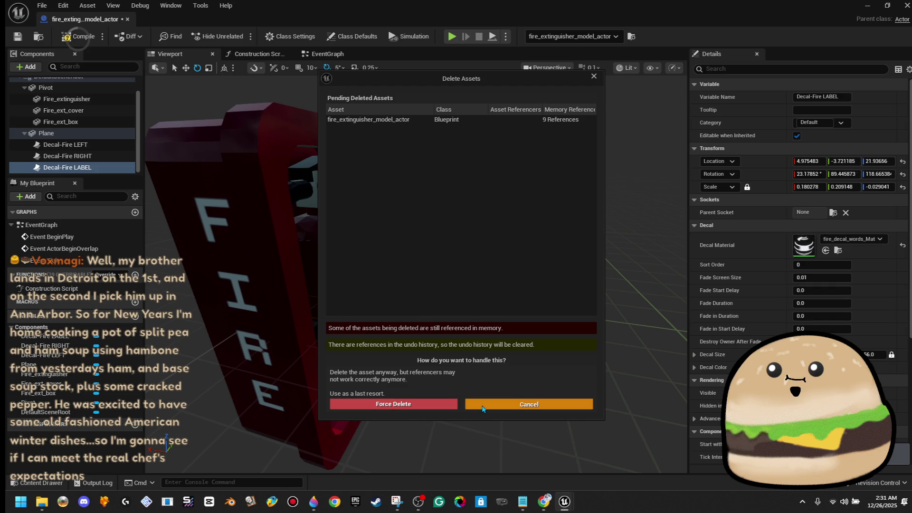
left_click(483, 409)
left_click_drag(565, 310, 519, 284)
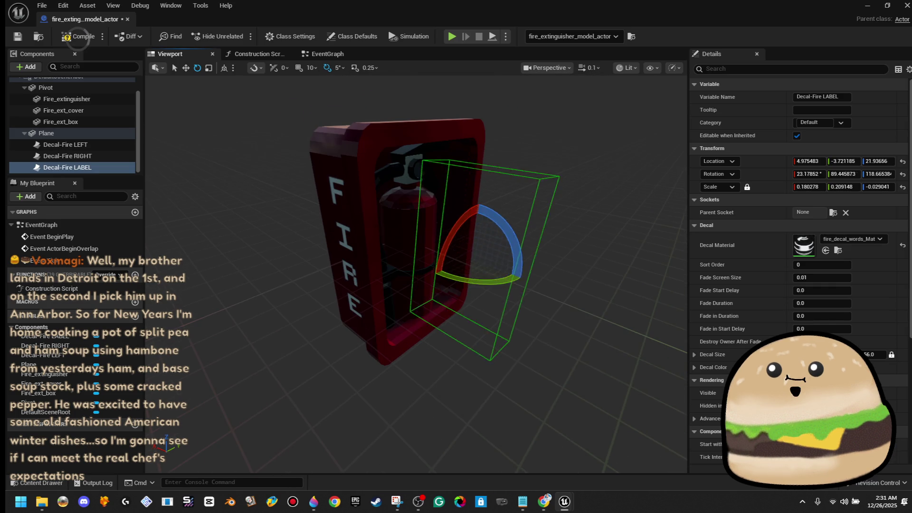
key("Delete")
left_click(29, 67)
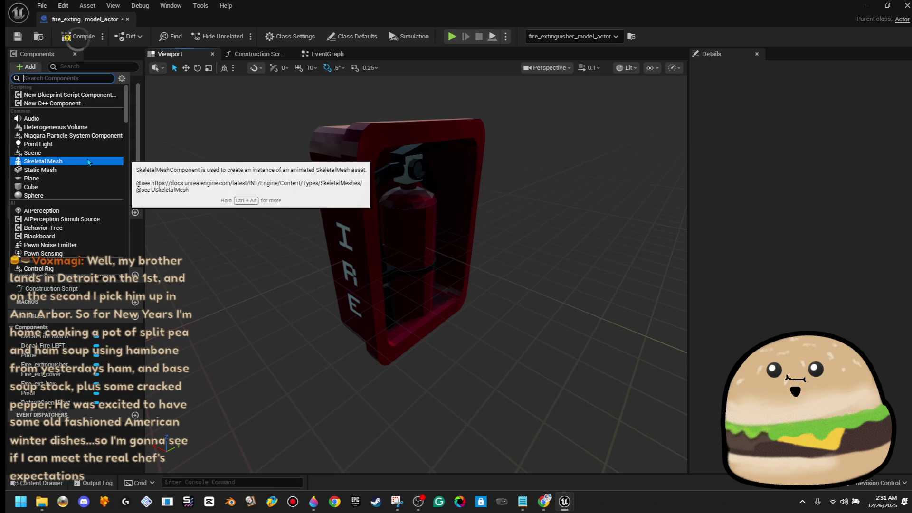
Add a new decal component using the FIRE_EXT_WARNING_LABEL material
type("decal")
left_click(68, 97)
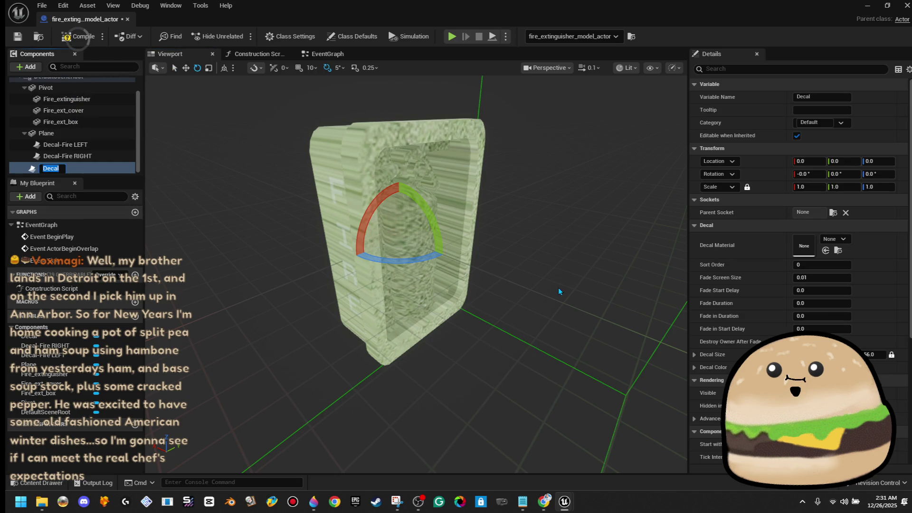
left_click(835, 240)
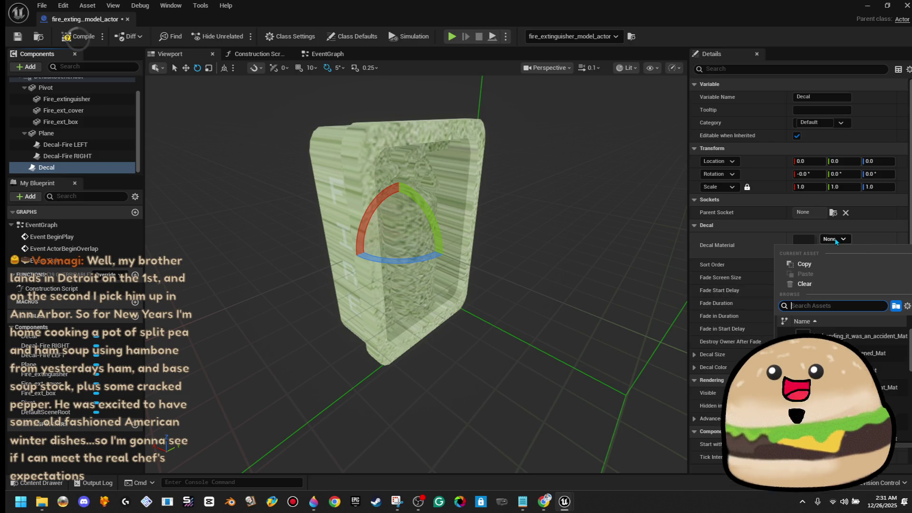
type("flabel")
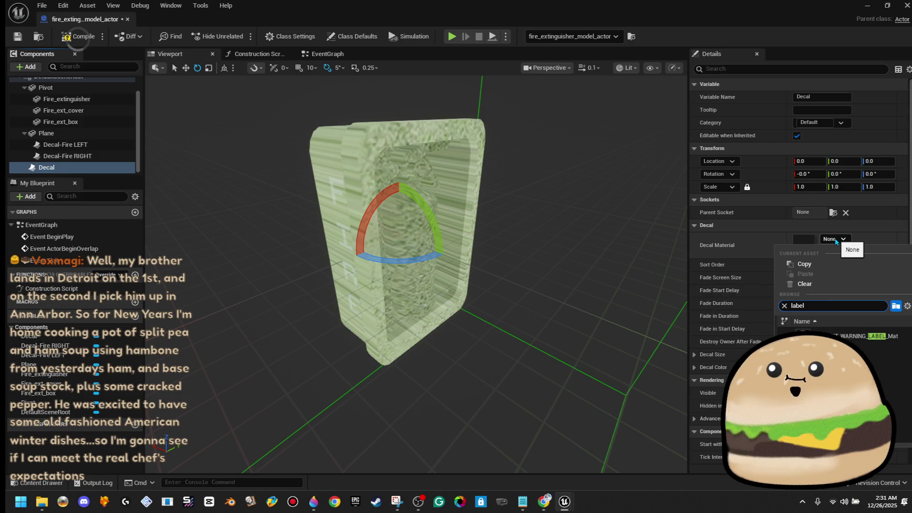
left_click(860, 336)
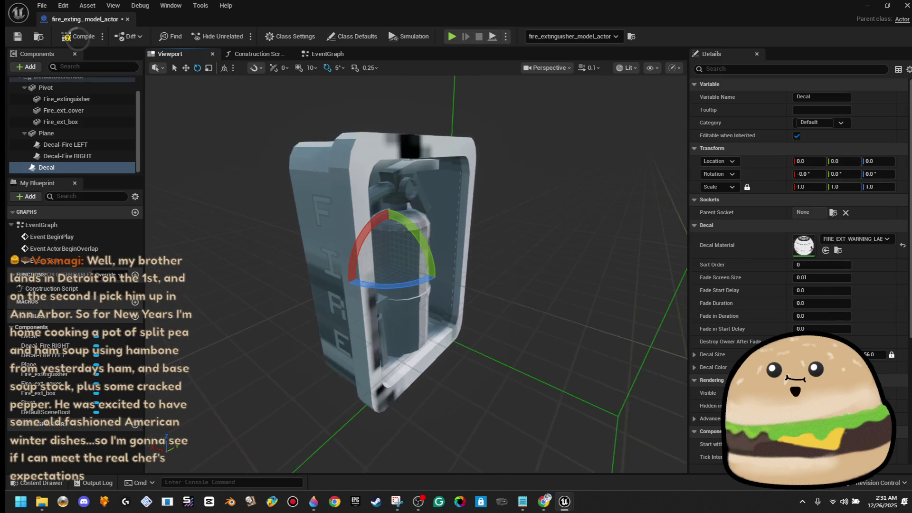
Shrink the decal to about 0.05 scale, roll it and move it onto the extinguisher body
key("r")
scroll(416, 273, "down", 3)
left_click_drag(392, 263, 365, 284)
scroll(392, 273, "up", 5)
scroll(416, 274, "up", 2)
key("e")
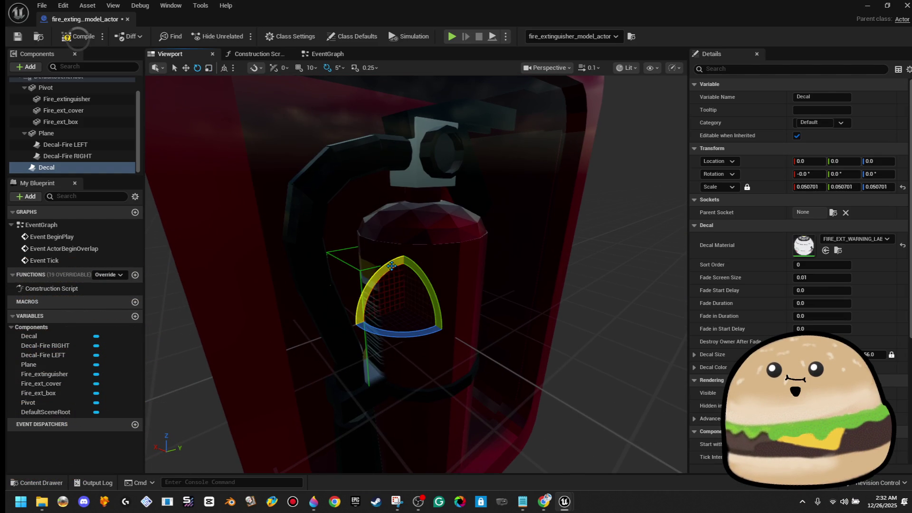
left_click_drag(391, 265, 396, 259)
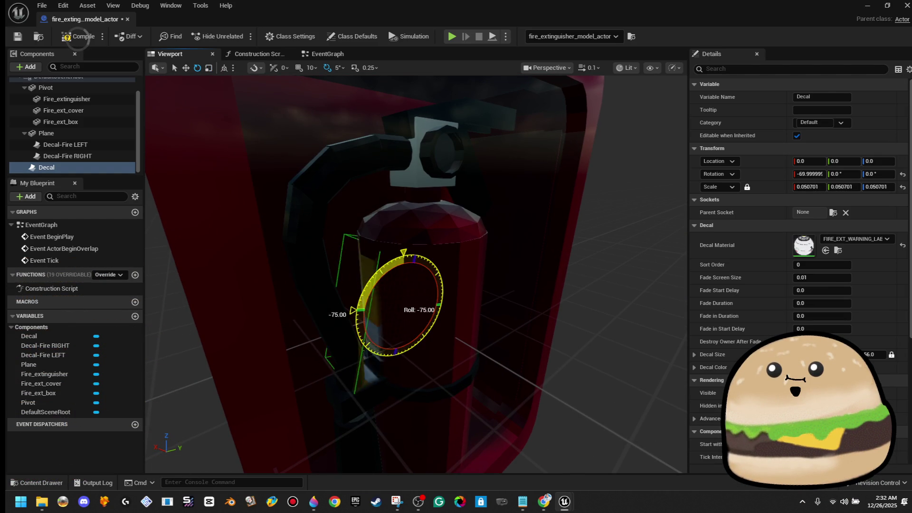
key("w")
mouse_move(390, 296)
left_mouse_down()
mouse_move(422, 299)
mouse_move(428, 282)
mouse_move(418, 283)
mouse_move(450, 282)
left_mouse_up()
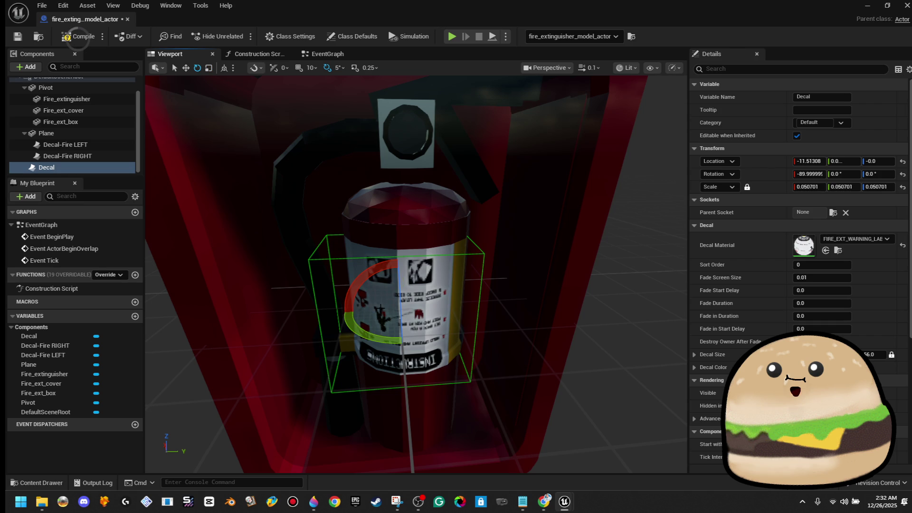
mouse_move(359, 291)
left_mouse_down()
mouse_move(354, 346)
mouse_move(379, 287)
mouse_move(361, 266)
mouse_move(375, 237)
mouse_move(378, 290)
mouse_move(384, 262)
mouse_move(350, 246)
mouse_move(360, 245)
left_mouse_up()
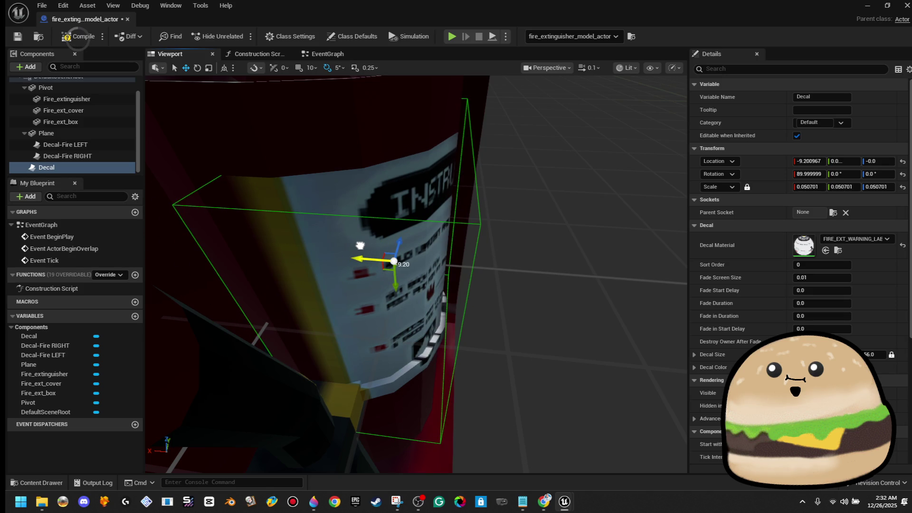
Reselect the decal and nudge it further onto the extinguisher so the Instructions label faces front
left_click_drag(415, 257, 366, 262)
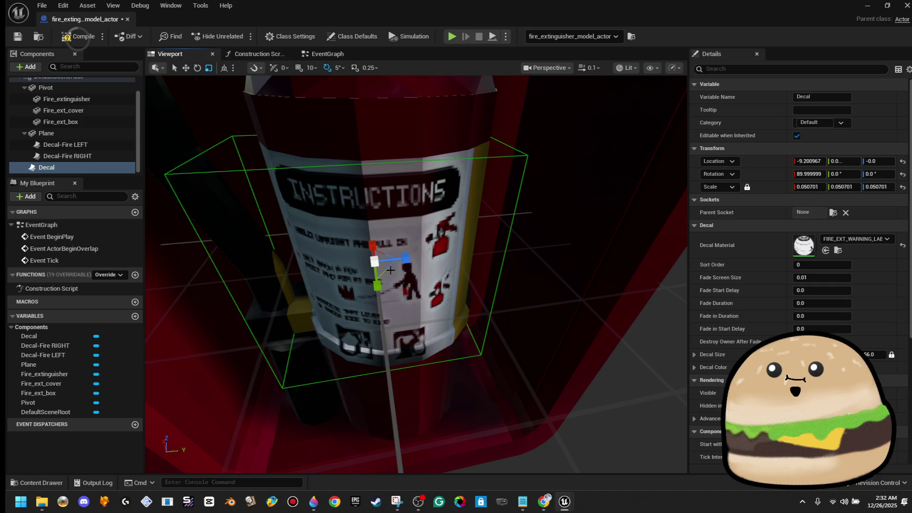
scroll(374, 264, "up", 2)
scroll(378, 265, "down", 4)
scroll(380, 259, "up", 8)
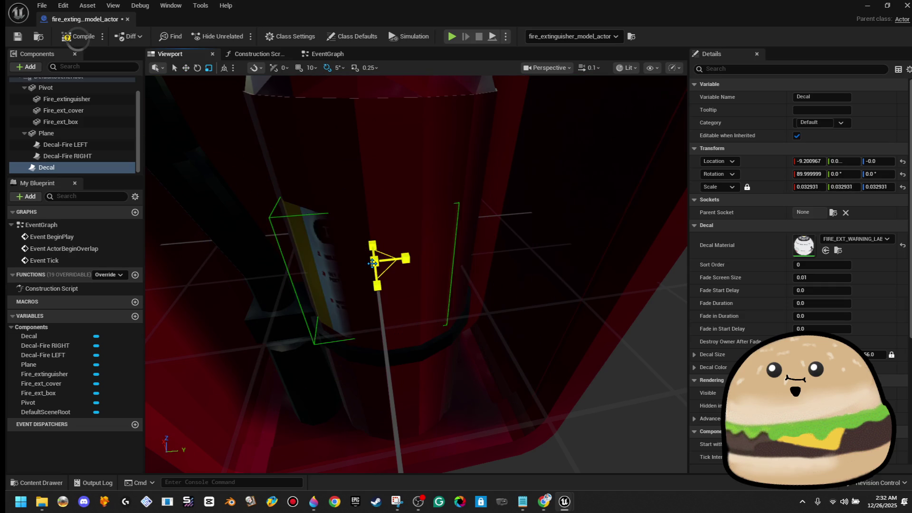
left_click(361, 278)
key("f")
key("w")
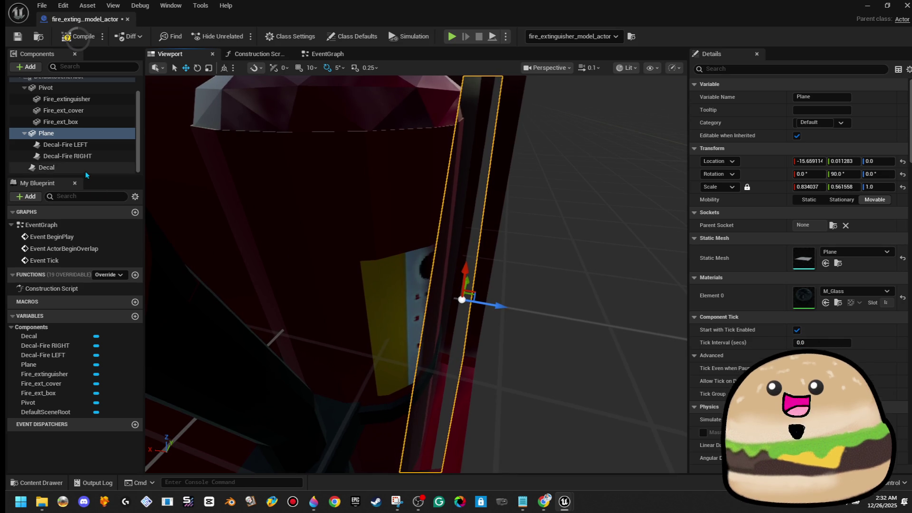
left_click(47, 167)
key("f")
left_click_drag(372, 284, 388, 285)
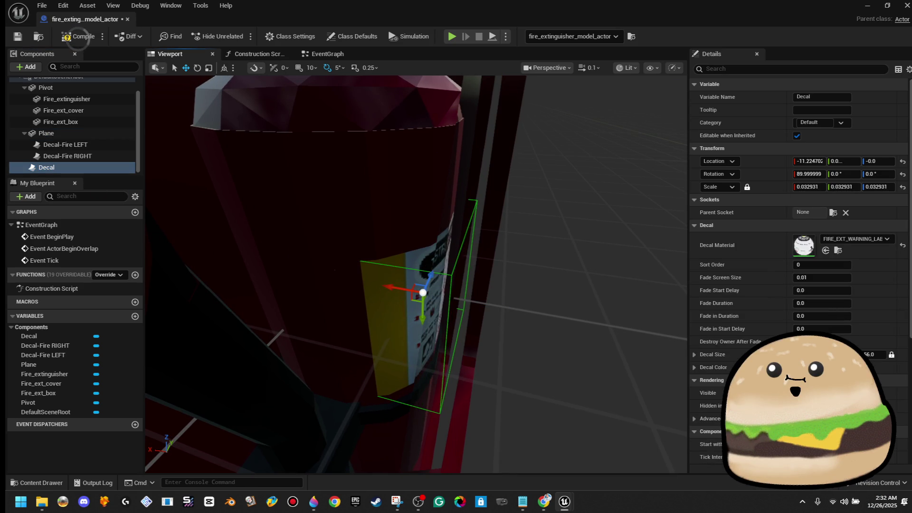
left_click_drag(427, 308, 377, 309)
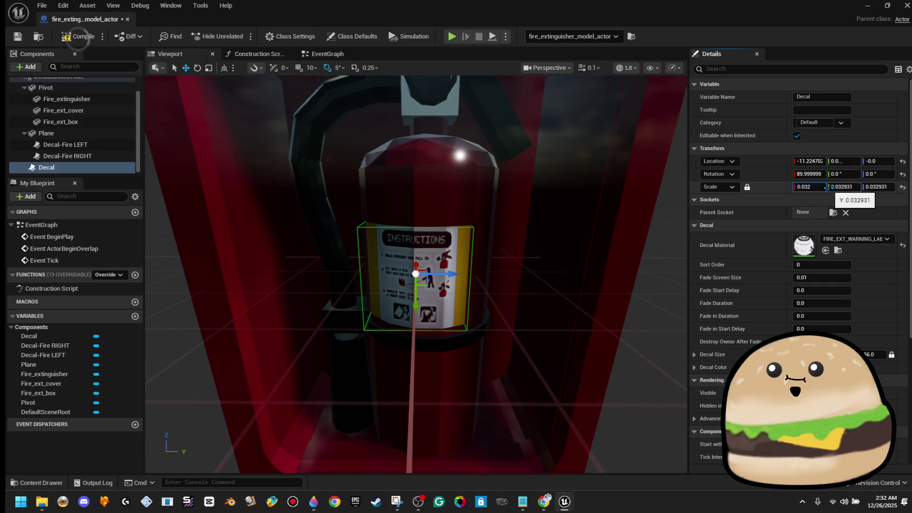
Scale the decal up through 0.035 and 0.038, shift it along Y and up, then set 0.045
type("5")
key("Return")
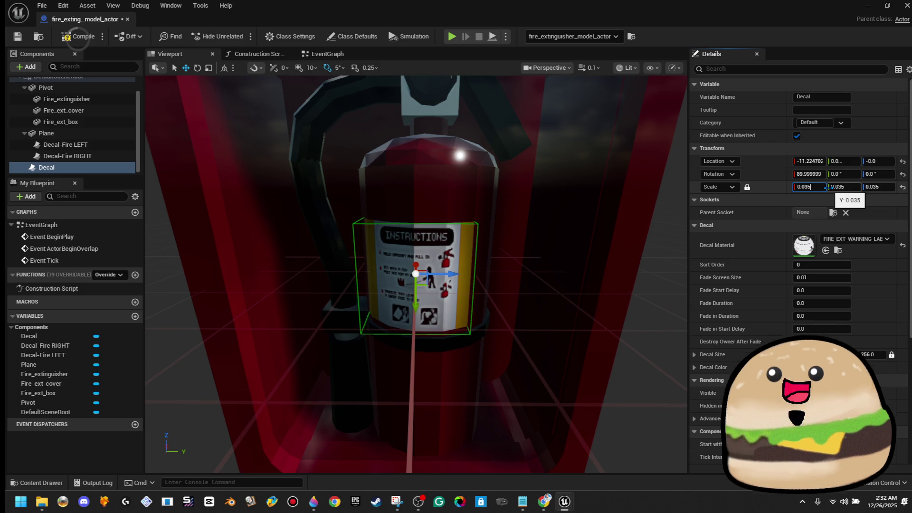
type("8")
key("Return")
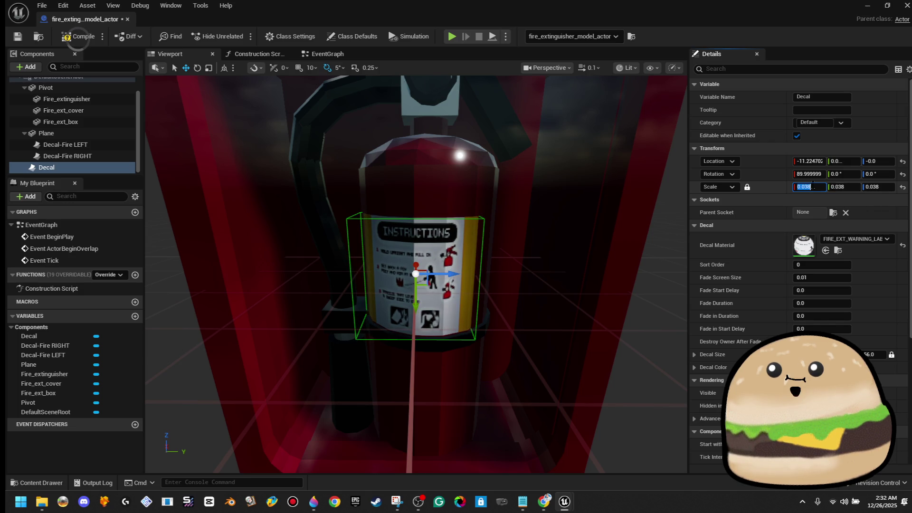
left_click_drag(447, 274, 459, 275)
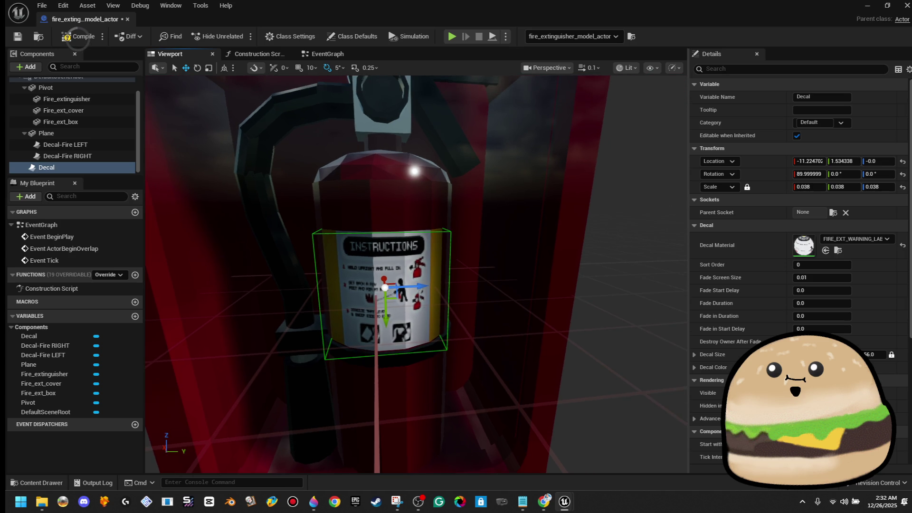
scroll(416, 274, "up", 5)
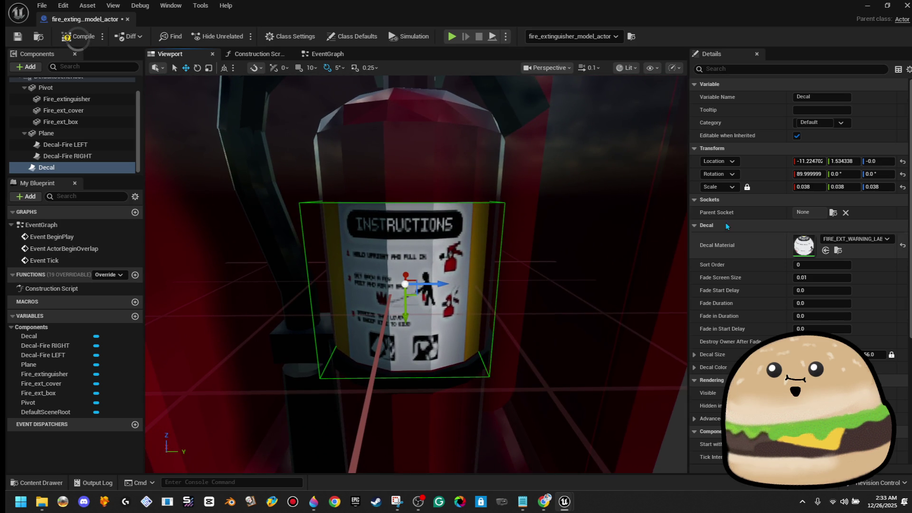
scroll(455, 326, "down", 3)
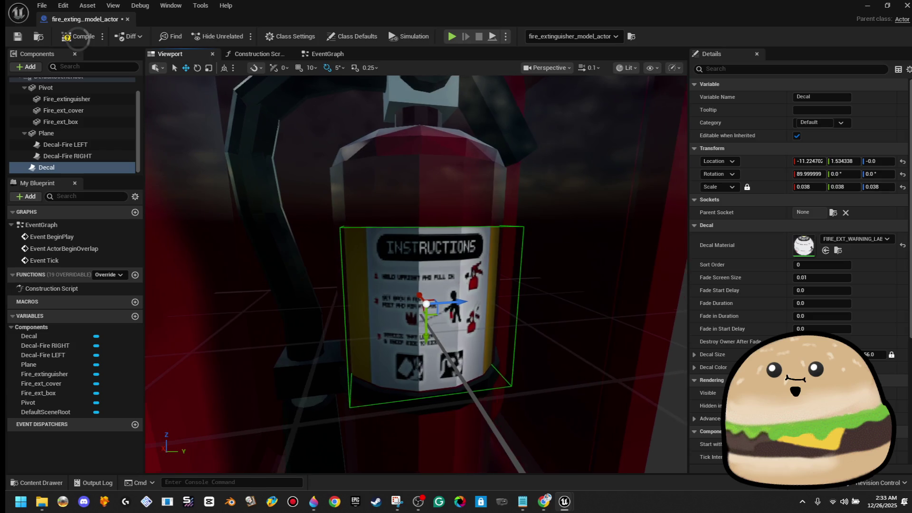
left_click_drag(420, 328, 421, 319)
left_click(817, 188)
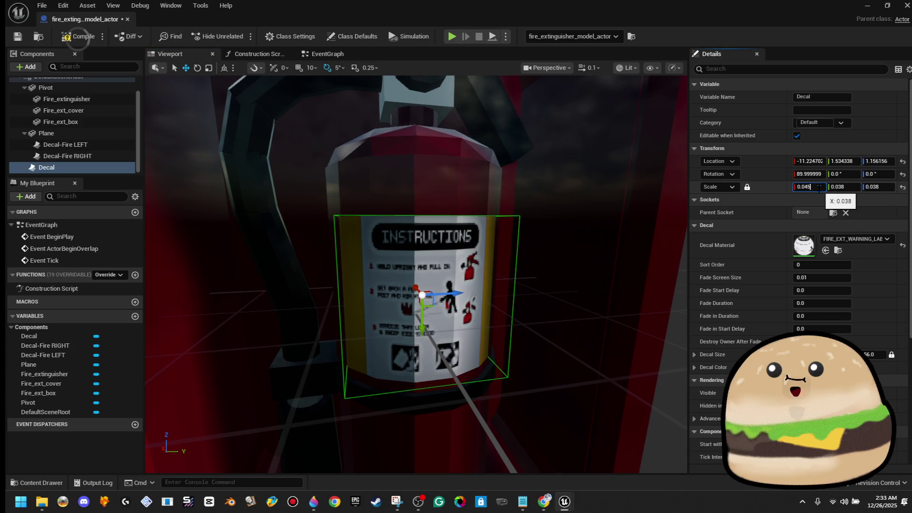
key("Return")
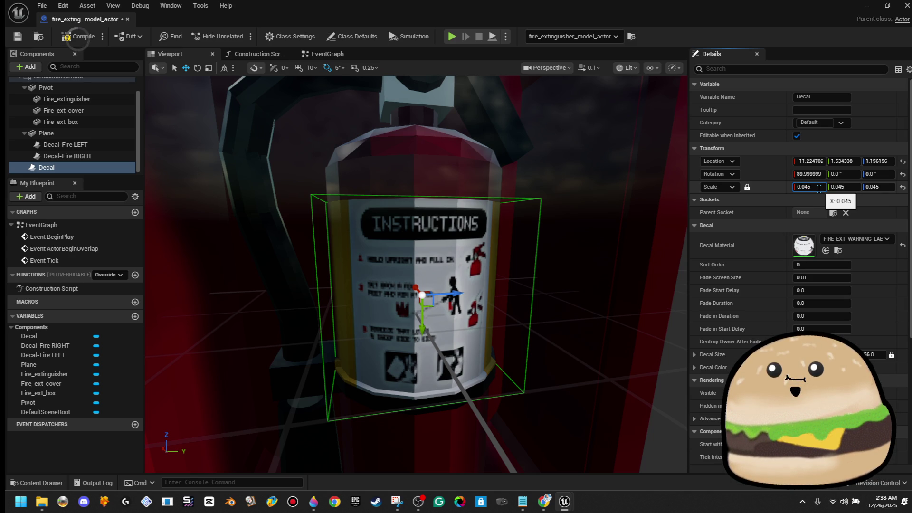
Move the instructions decal higher and push it along X toward the extinguisher
mouse_move(475, 285)
left_mouse_down()
mouse_move(503, 280)
mouse_move(448, 305)
mouse_move(416, 274)
left_mouse_up()
left_click(449, 305)
left_click(85, 167)
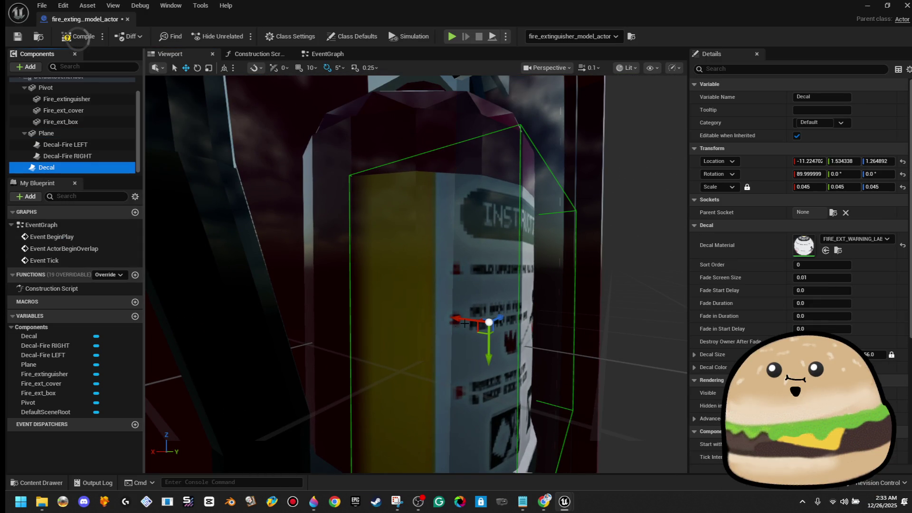
mouse_move(490, 343)
left_mouse_down()
mouse_move(439, 334)
mouse_move(453, 304)
mouse_move(442, 309)
mouse_move(498, 343)
left_mouse_up()
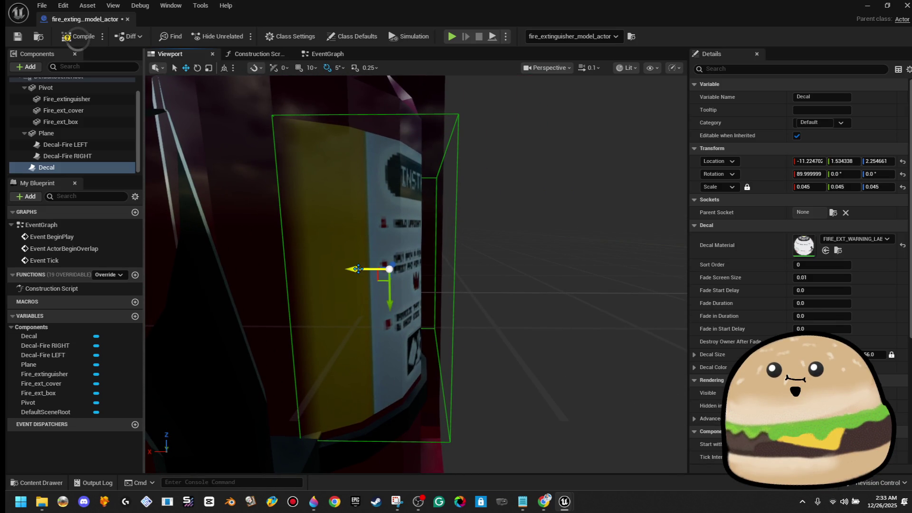
left_click_drag(333, 270, 355, 274)
mouse_move(419, 291)
left_mouse_down()
mouse_move(380, 293)
mouse_move(435, 294)
left_mouse_up()
key("f")
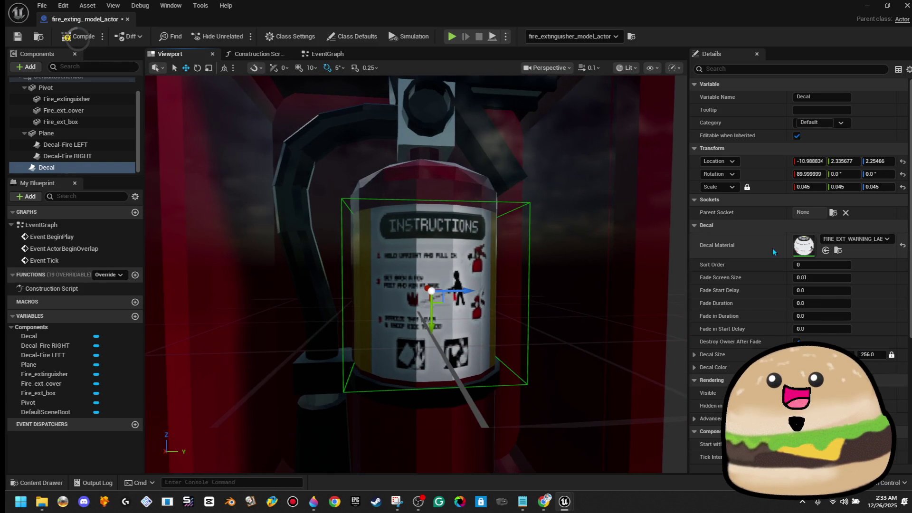
Set the decal's uniform scale to 0.044
left_click(818, 186)
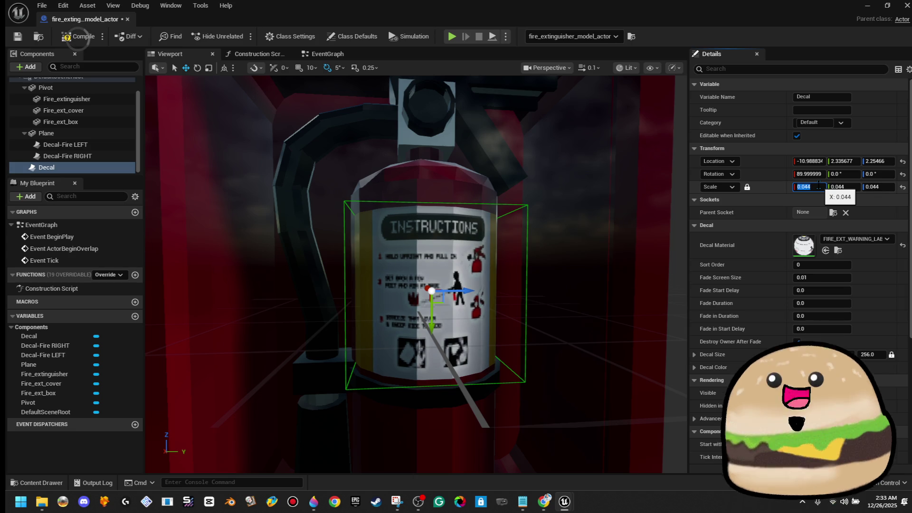
type("4")
key("Return")
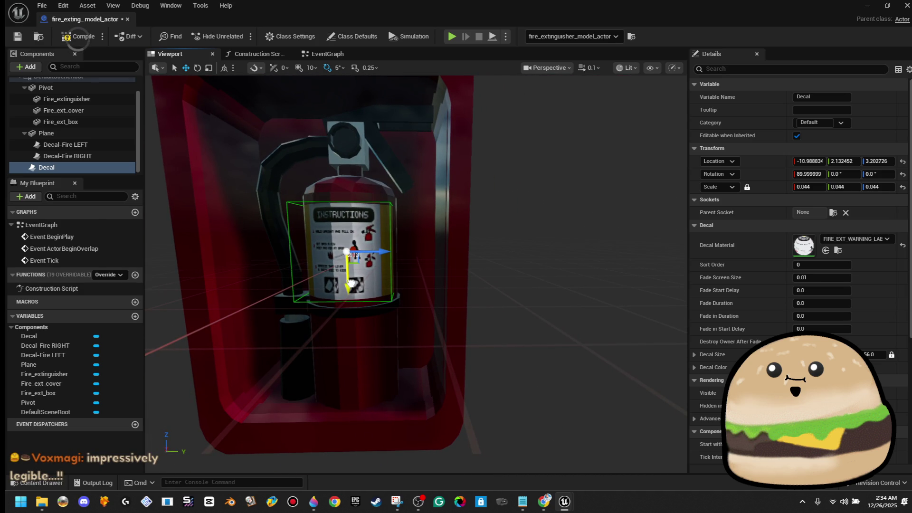
double_click(63, 110)
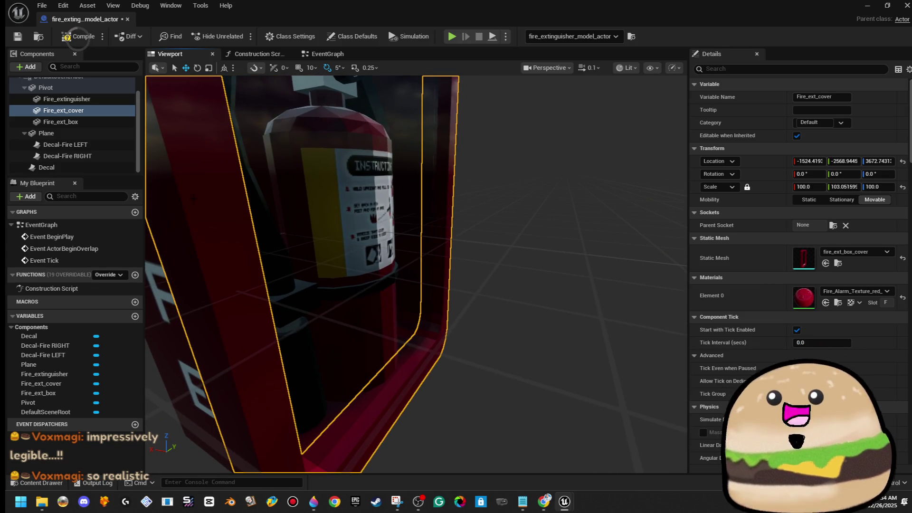
Slide the instructions decal along X to about -9.98 against the extinguisher body
left_click(46, 167)
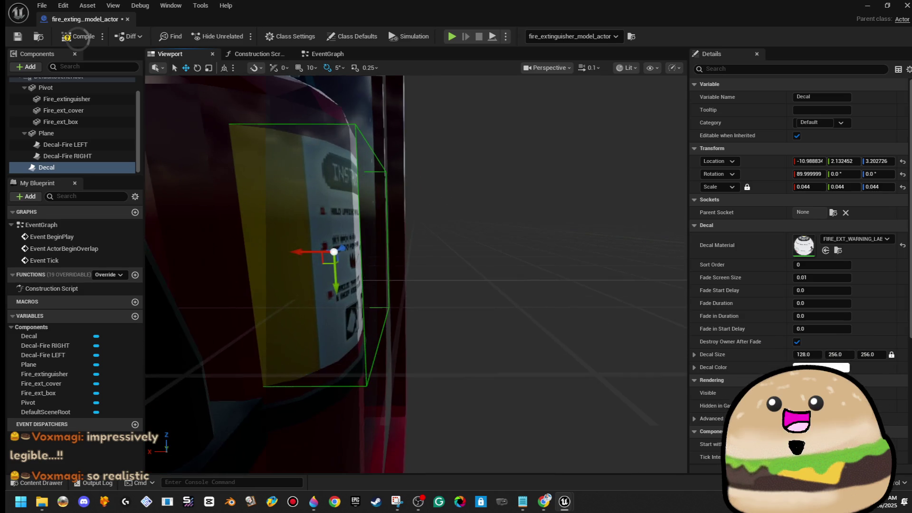
left_click_drag(336, 251, 342, 251)
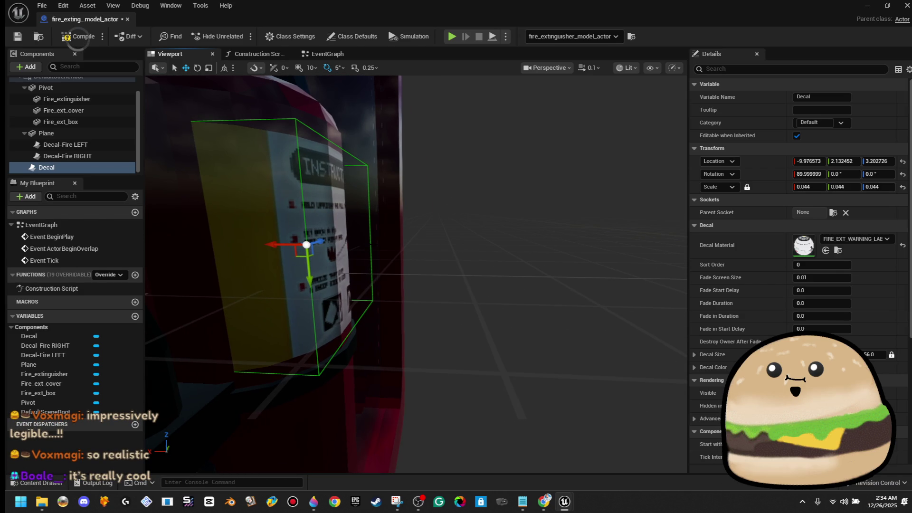
double_click(107, 114)
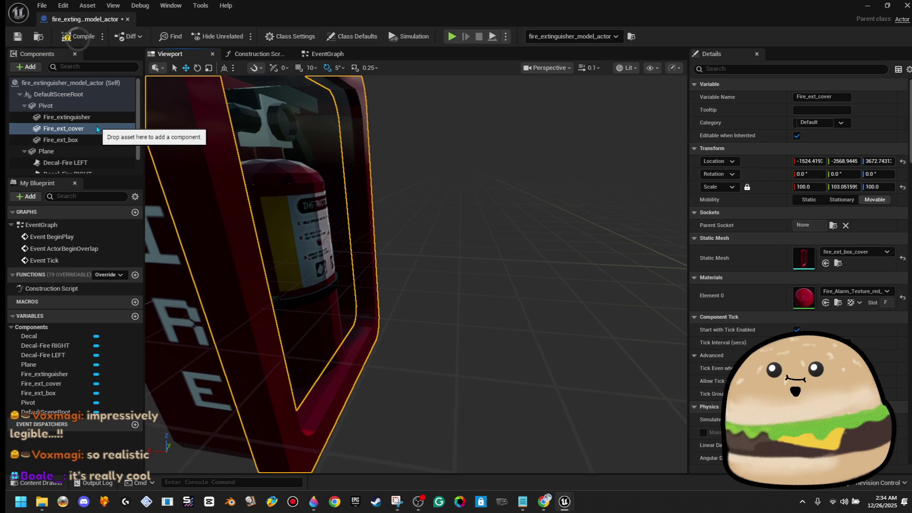
scroll(97, 131, "up", 1)
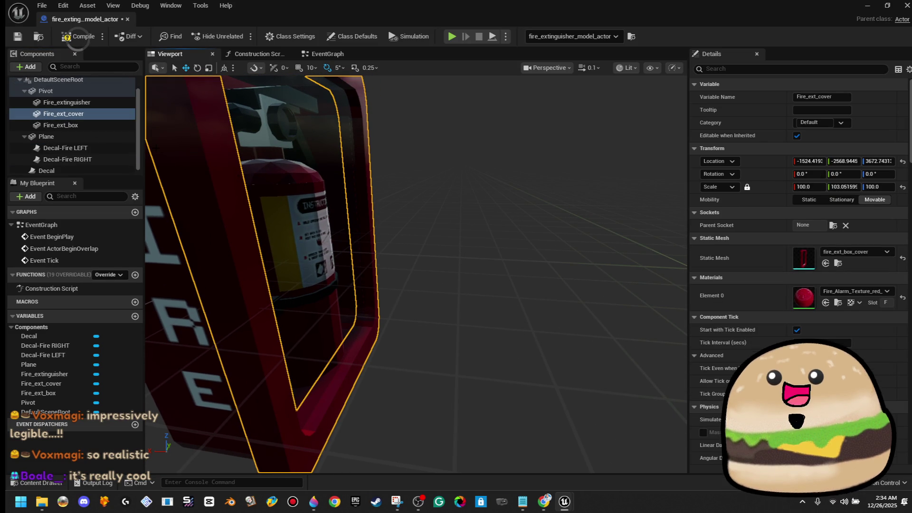
double_click(105, 125)
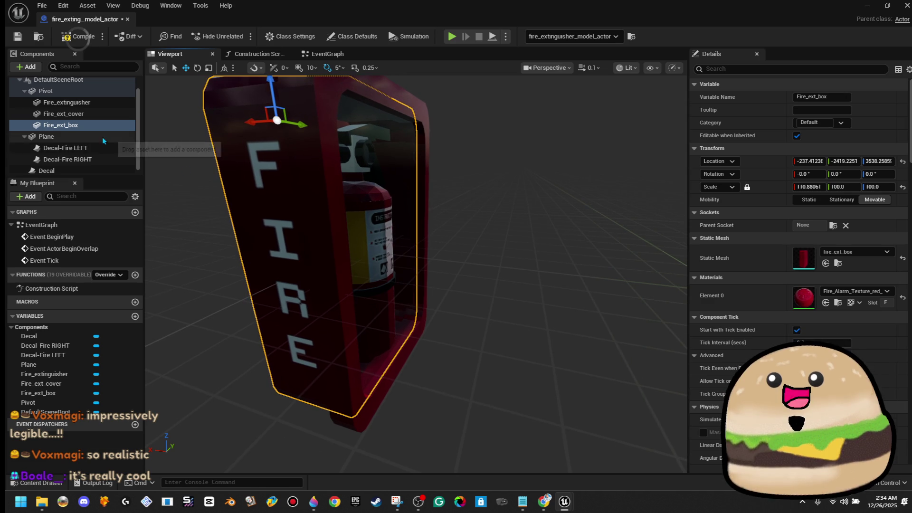
scroll(102, 140, "down", 1)
left_click(99, 134)
right_click(100, 136)
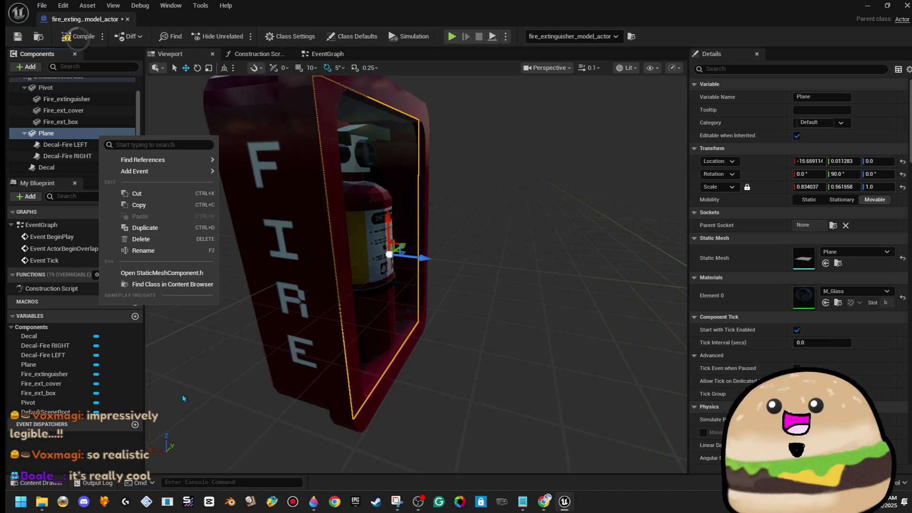
Rename the Plane component to GLASS
left_click(164, 250)
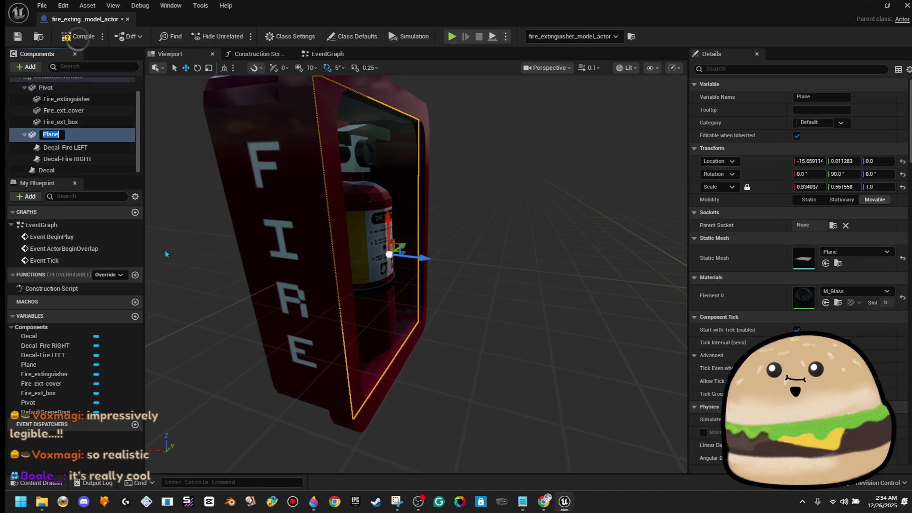
left_click(88, 134)
type("GLASS")
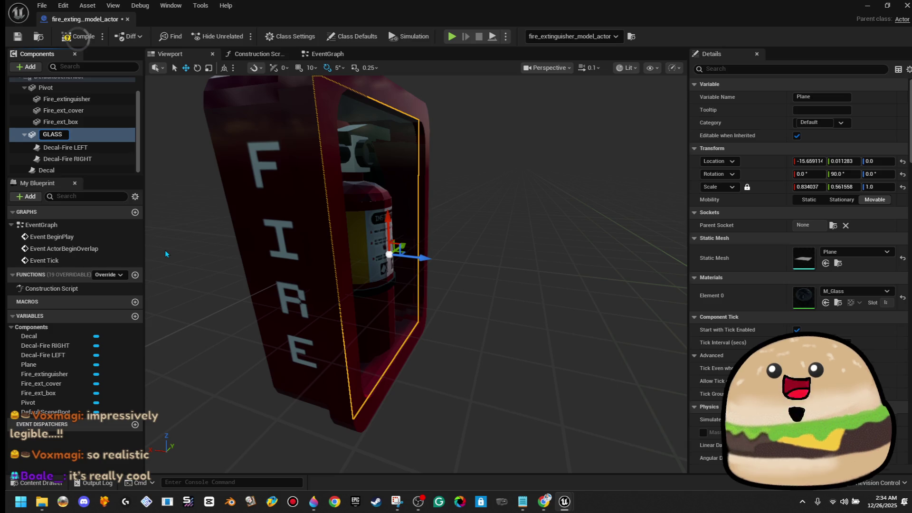
key("Return")
Parent Decal-Fire LEFT and RIGHT to Fire_ext_box, and the instructions Decal to Fire_extinguisher
scroll(72, 152, "up", 1)
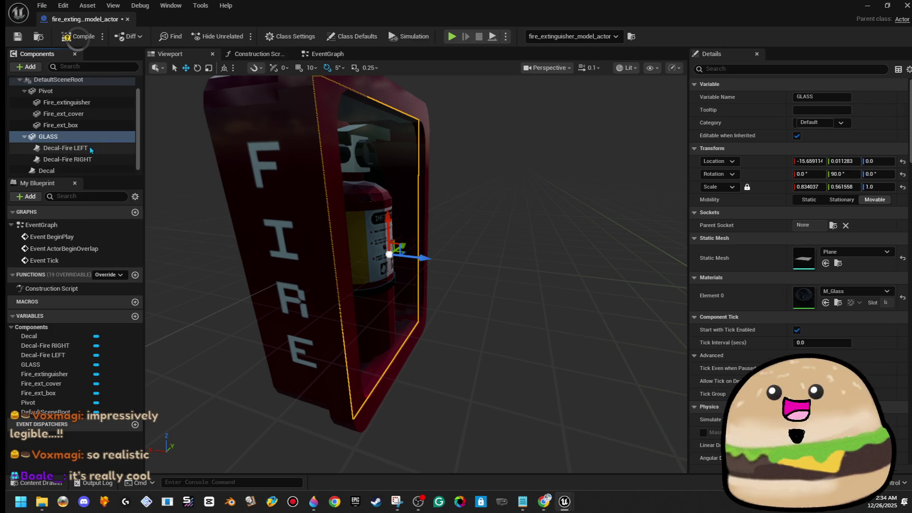
left_click_drag(97, 134, 100, 113)
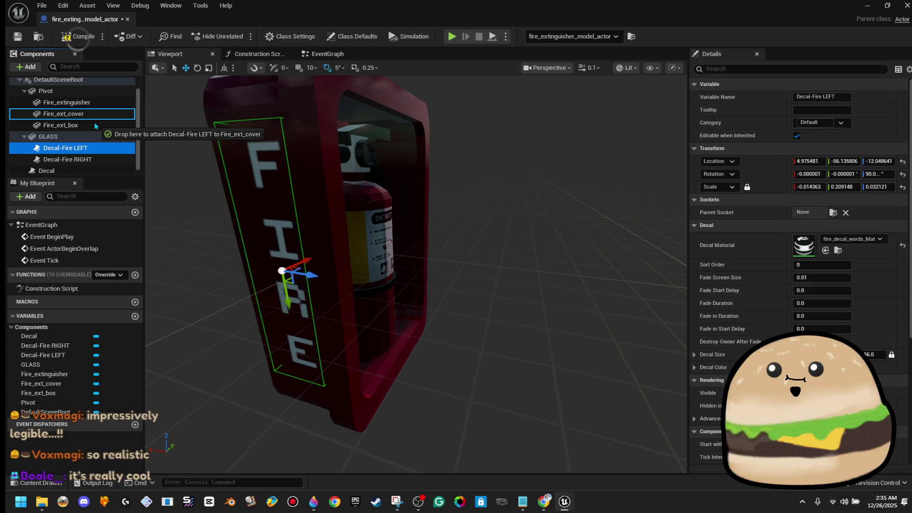
left_click_drag(97, 123, 96, 124)
left_click_drag(94, 167, 104, 120)
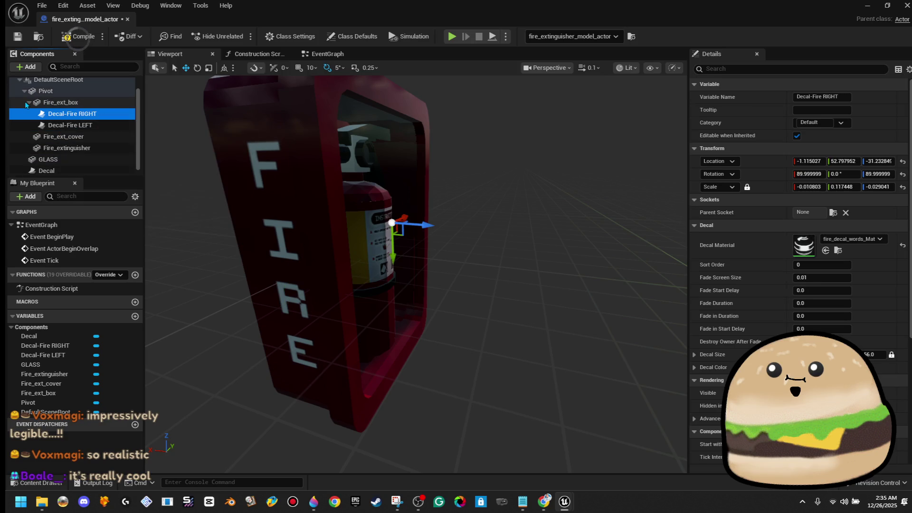
left_click(27, 103)
mouse_move(72, 161)
left_mouse_down()
mouse_move(80, 137)
mouse_move(33, 119)
left_mouse_up()
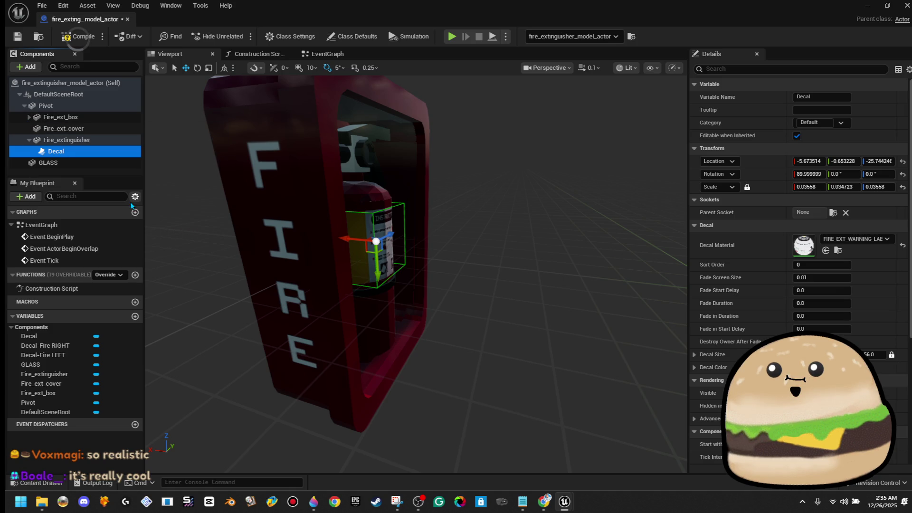
left_click(29, 140)
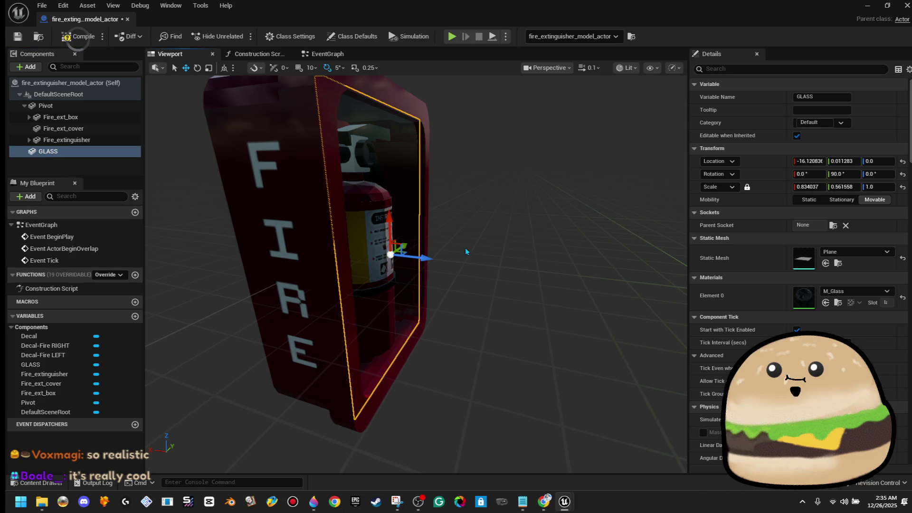
Move the GLASS pane to X -16.58, Y -1.17
left_click(420, 98)
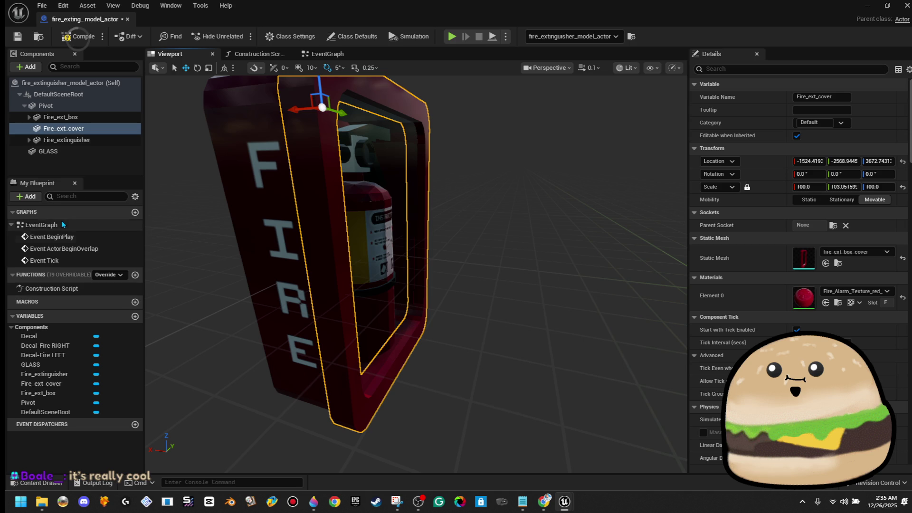
left_click(79, 152)
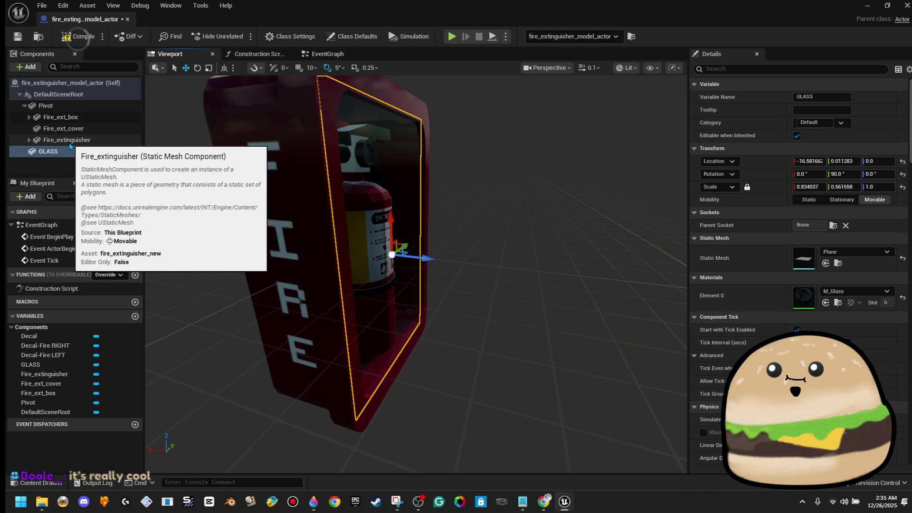
key("f")
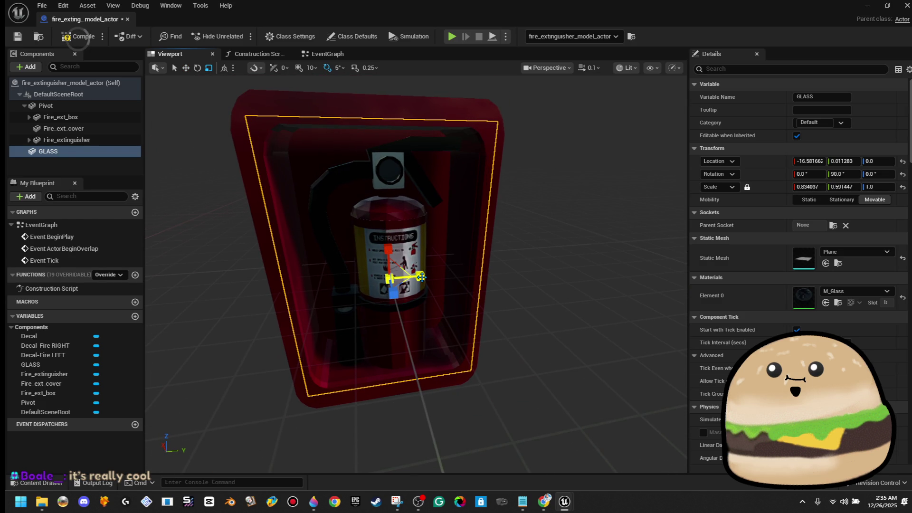
scroll(421, 277, "up", 5)
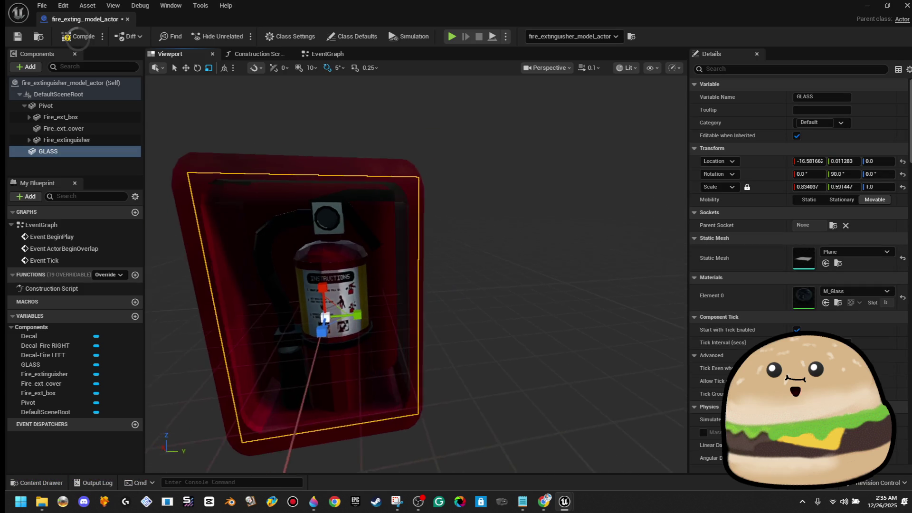
key("w")
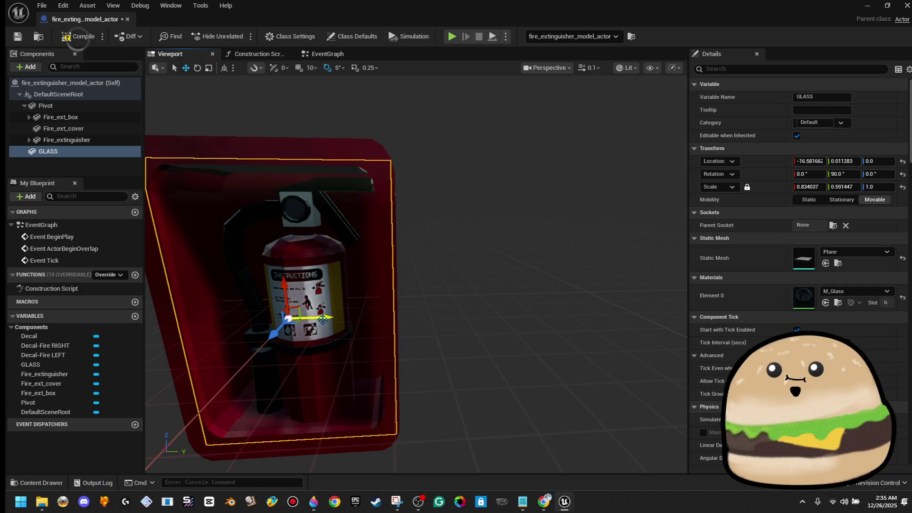
left_click_drag(321, 319, 315, 319)
key("f")
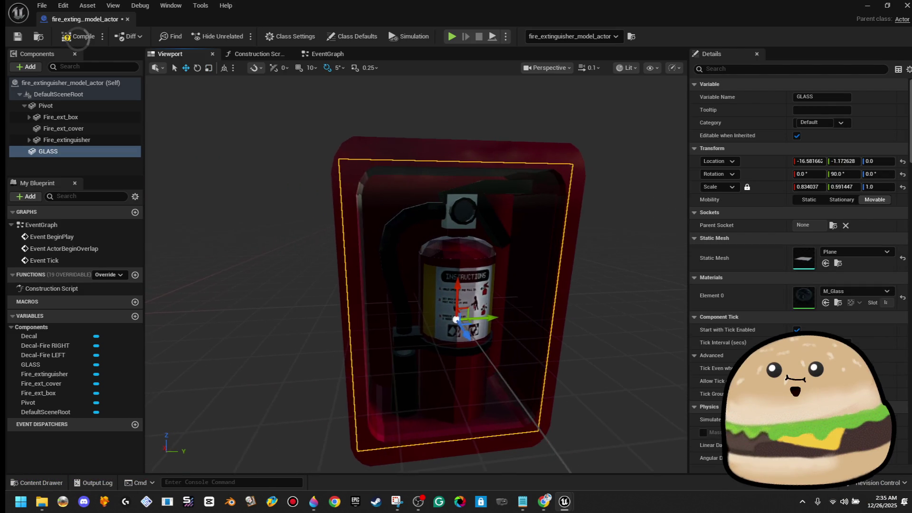
key("Right")
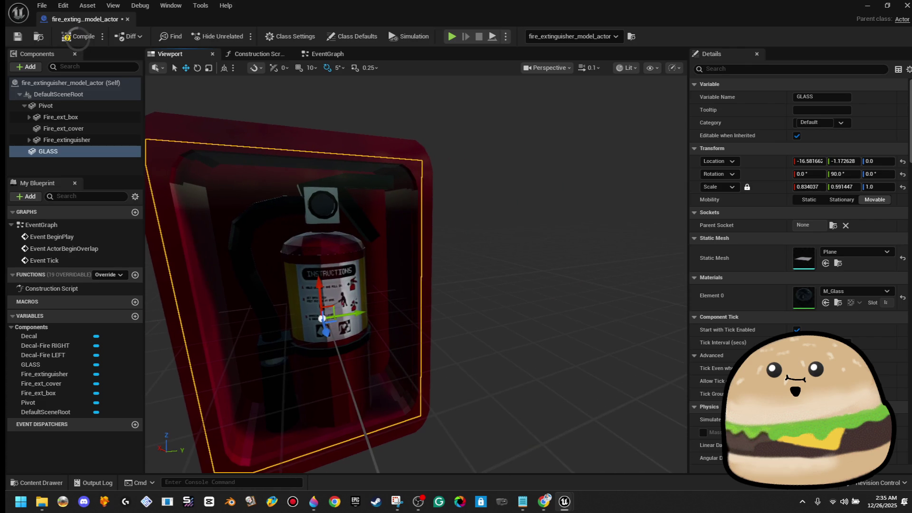
Compile and save the fire_extinguisher_model_actor blueprint, then close it
left_click(79, 37)
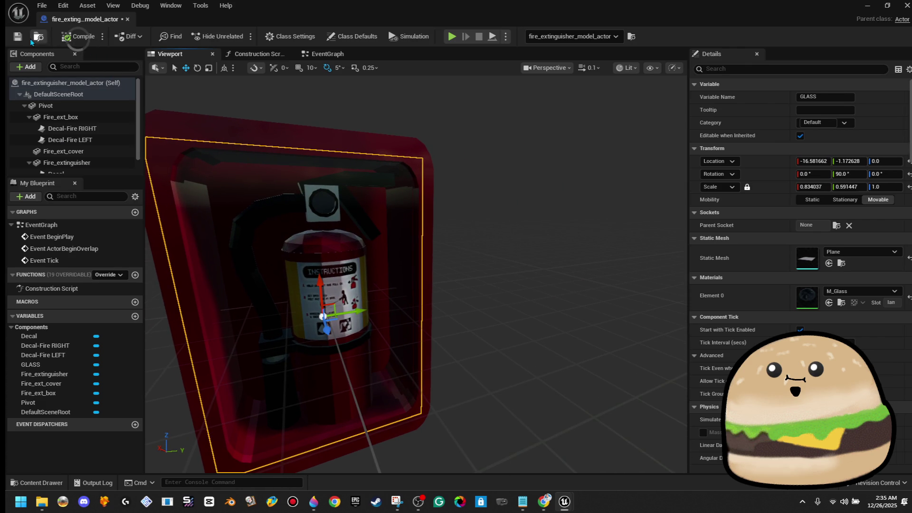
key("ctrl+s")
key("Left")
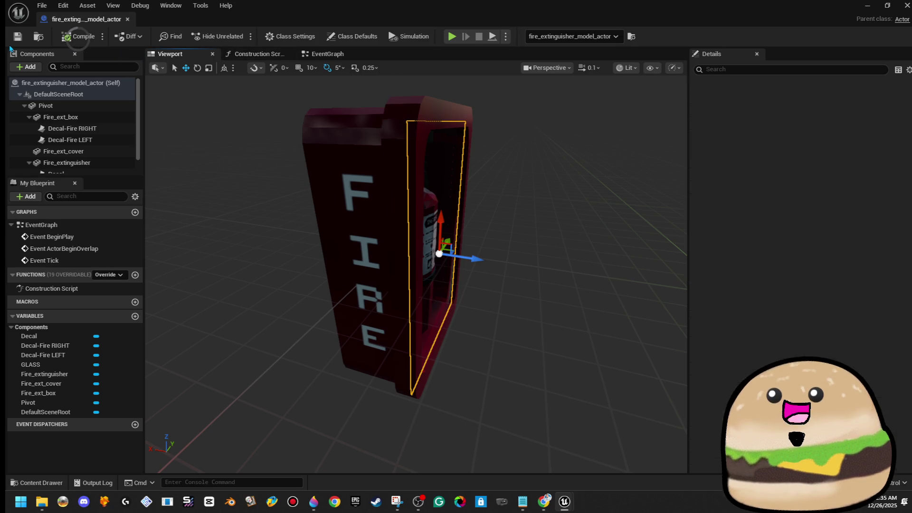
left_click(127, 19)
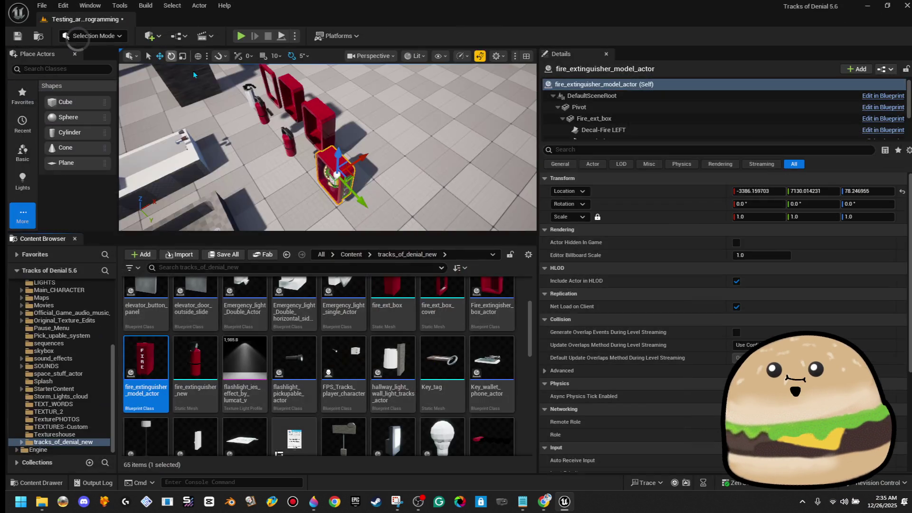
Open the Tracks_of_Denial_Inside level from Maps, saving the testing level first
key("f")
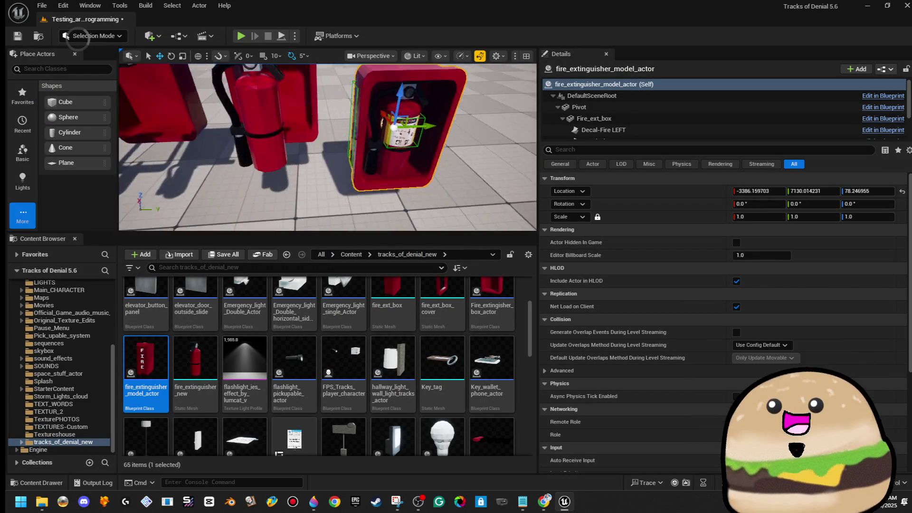
left_click(59, 7)
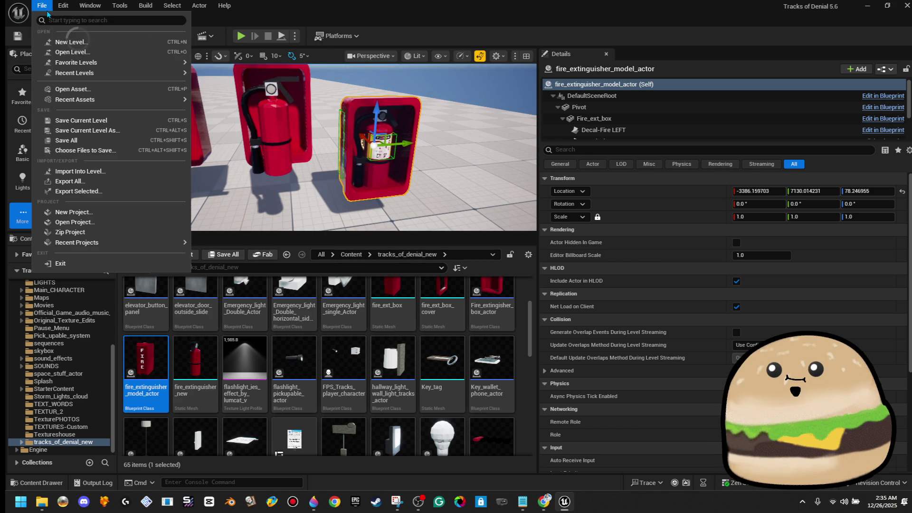
left_click(67, 53)
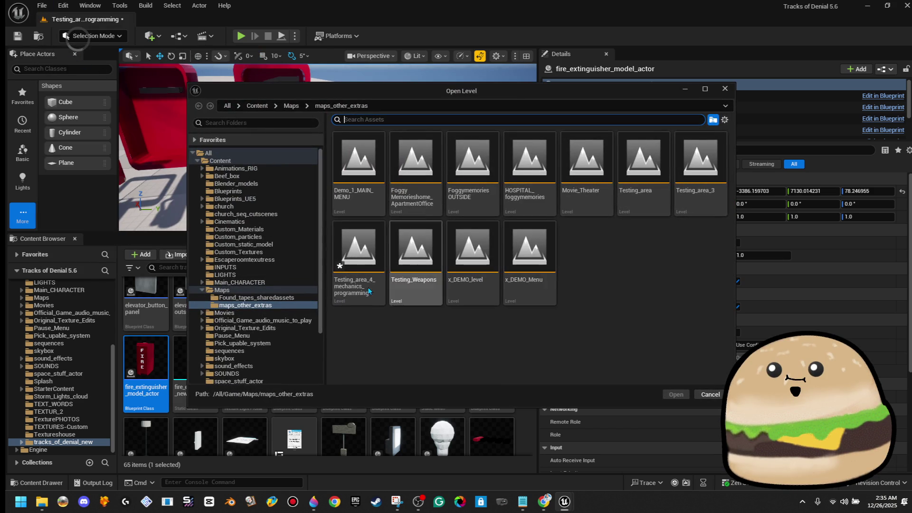
left_click(291, 106)
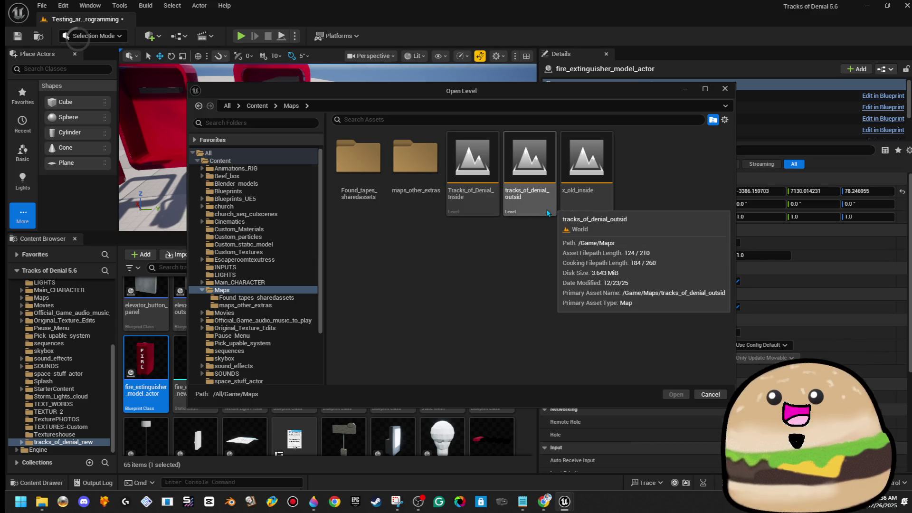
double_click(492, 213)
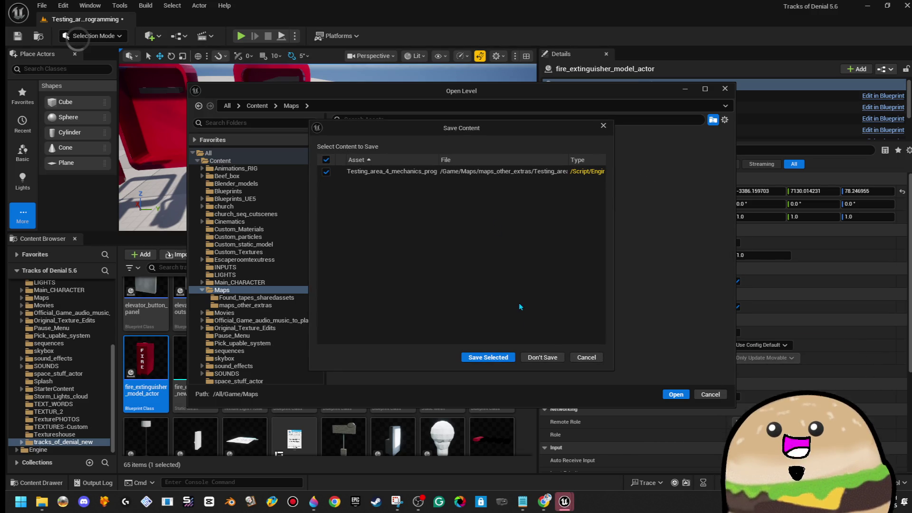
left_click(508, 358)
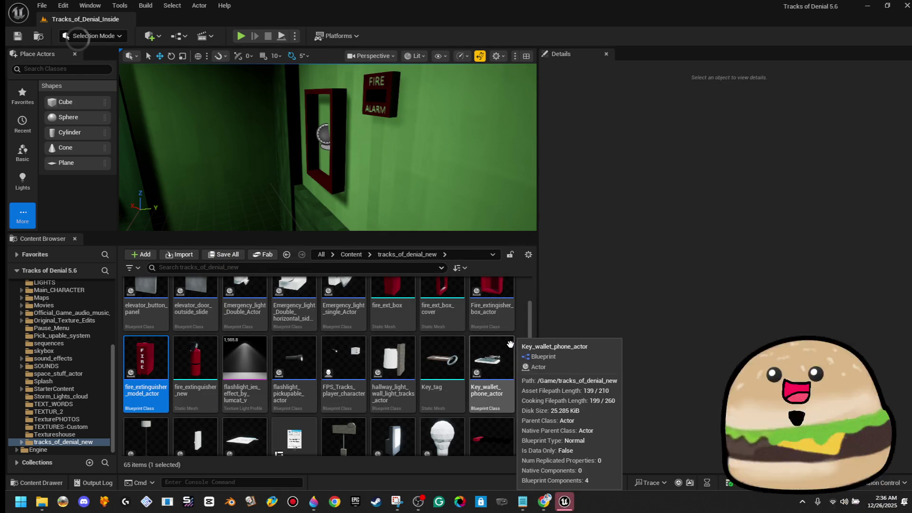
Frame the extinguisher box beside the corridor fire alarm and filter the Content Browser for 'fire'
left_click(470, 228)
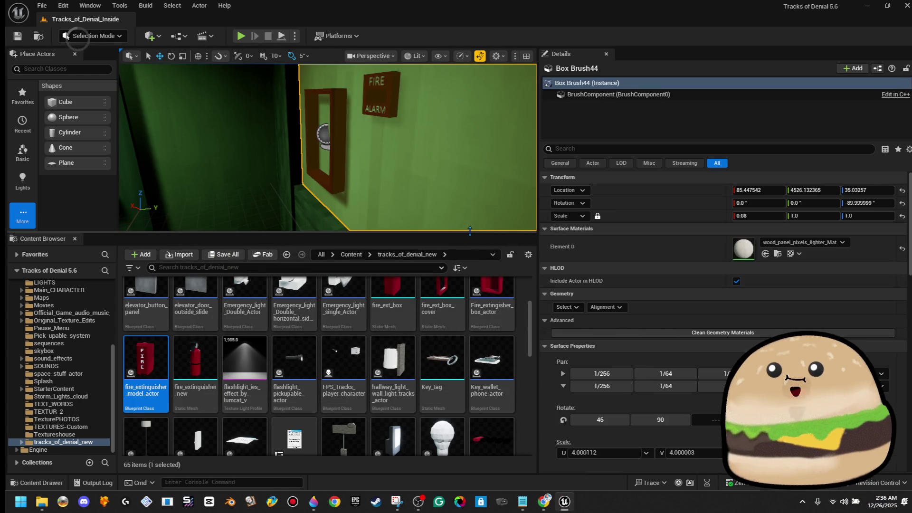
left_click_drag(470, 232, 470, 329)
scroll(365, 223, "up", 5)
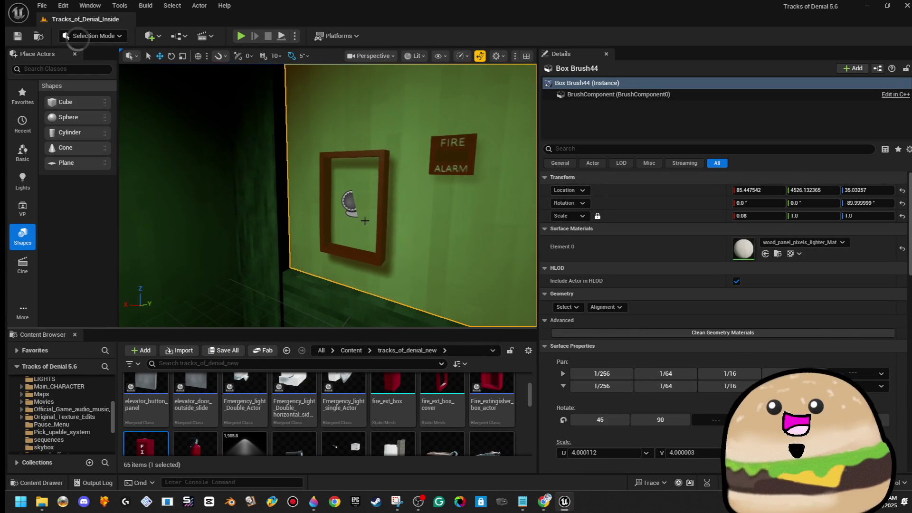
left_click(378, 214)
key("f")
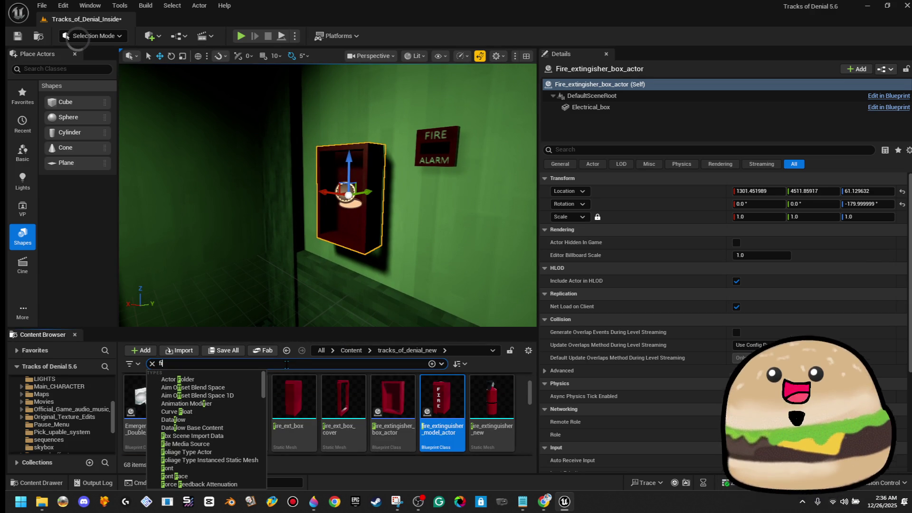
type("re")
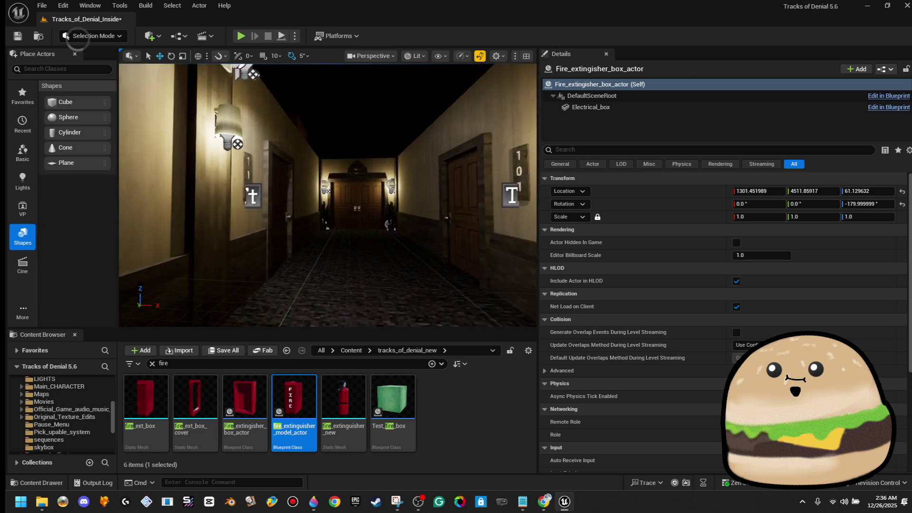
left_click(38, 6)
left_click(83, 136)
Open the x_old_inside level and select the original cabinet beneath its fire alarm
left_click(42, 6)
left_click(60, 53)
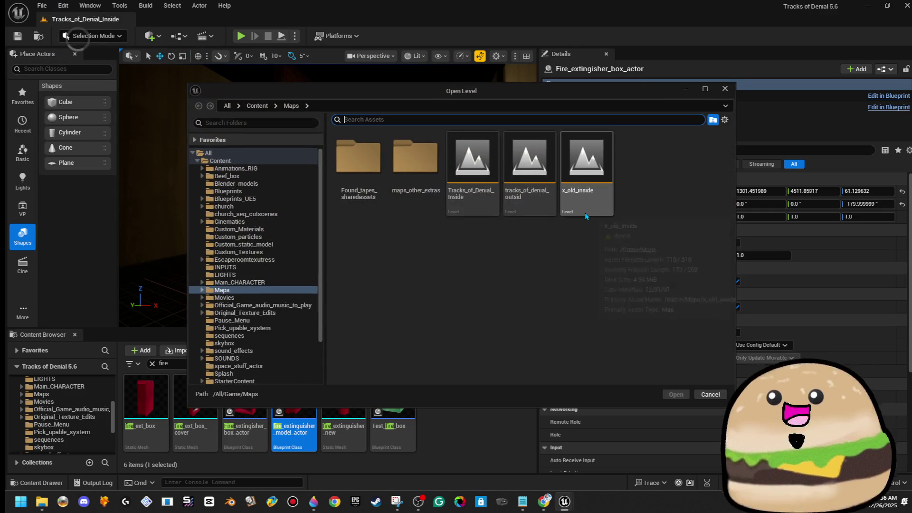
key("Return")
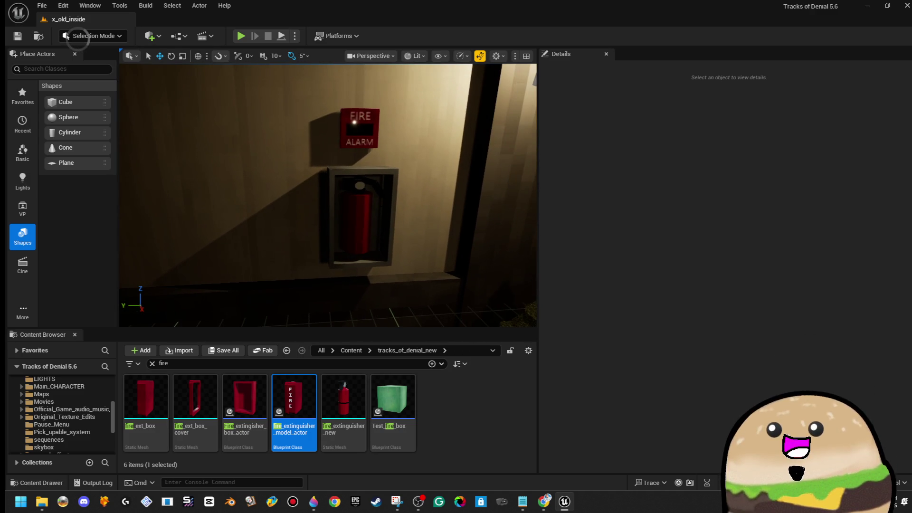
key("F11")
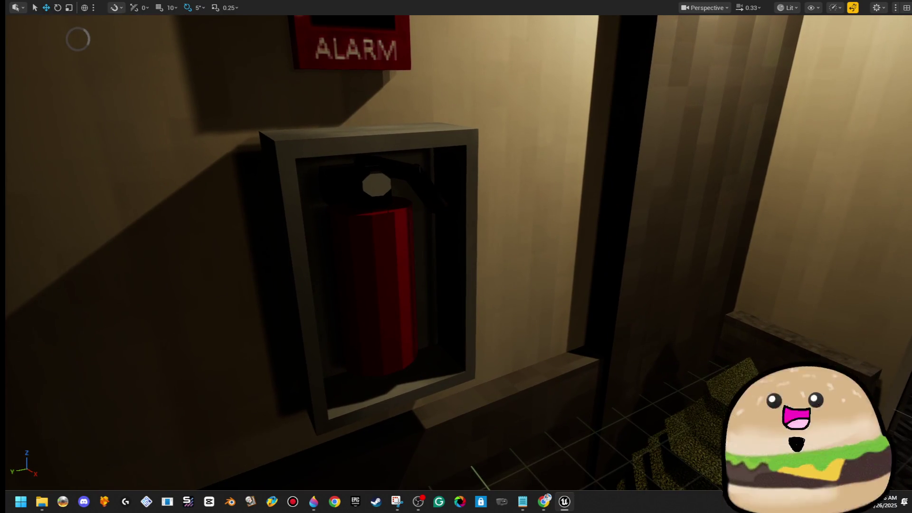
left_click(422, 254, "ctrl")
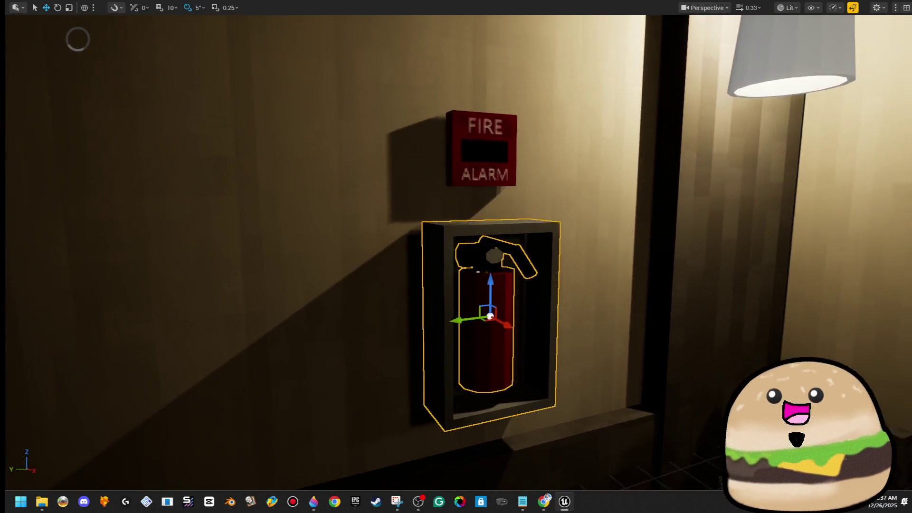
key("F11")
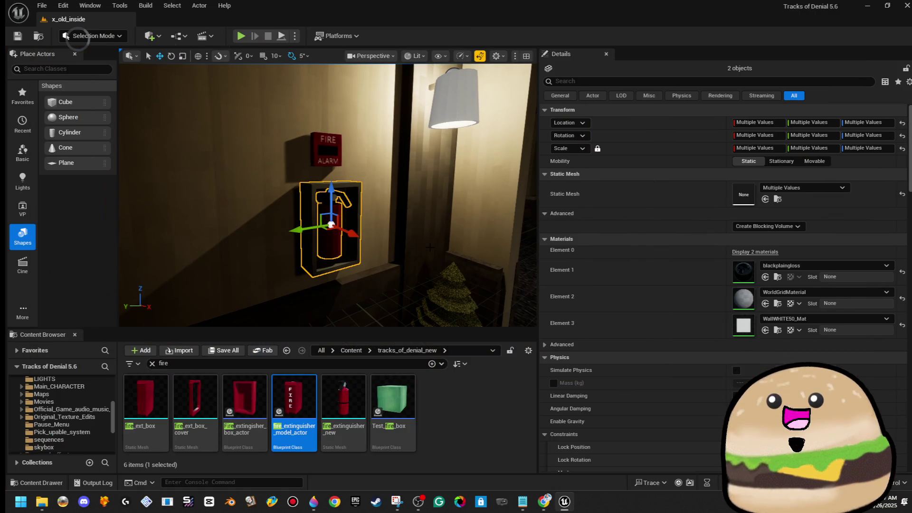
left_click(43, 6)
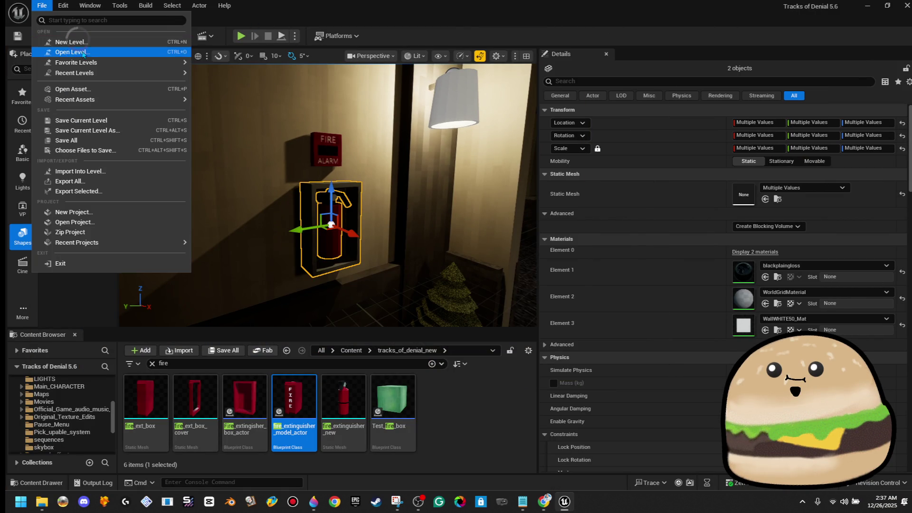
Reopen the Tracks_of_Denial_Inside level, delete the extinguisher box by the fire alarm, then undo it
left_click(57, 53)
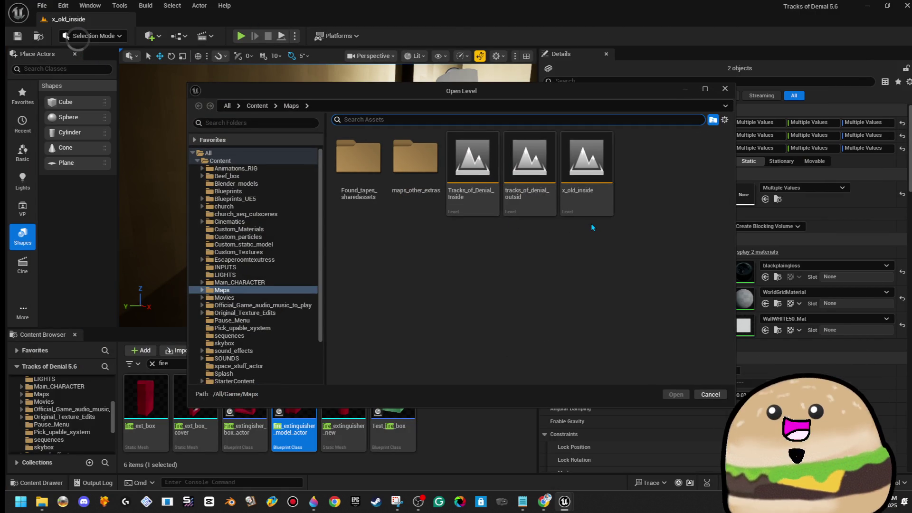
double_click(495, 207)
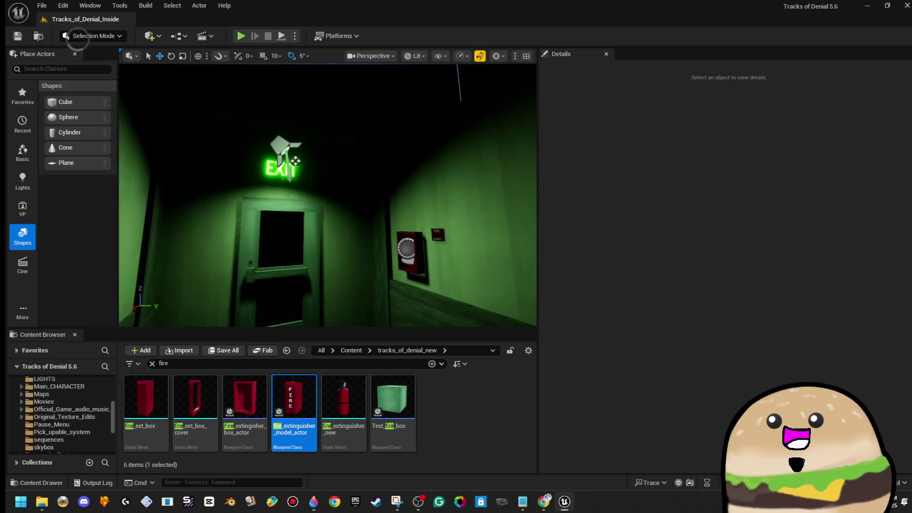
left_click(365, 230)
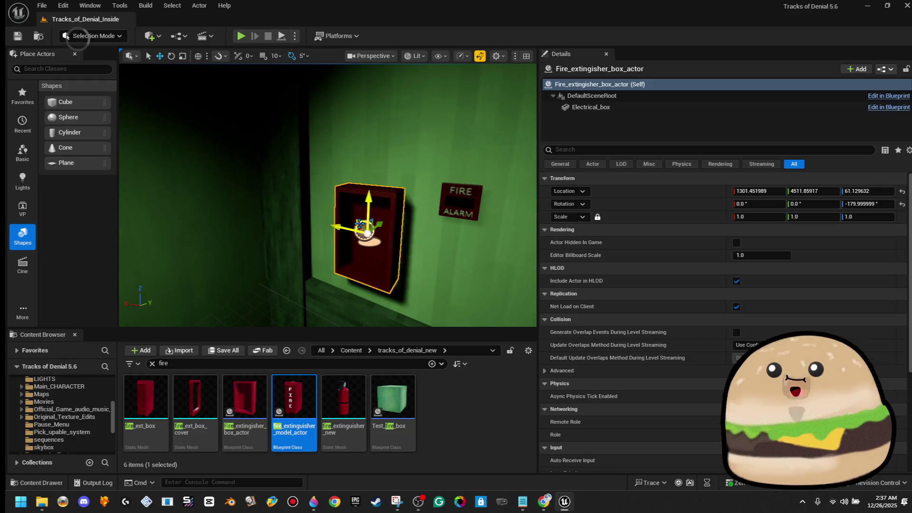
key("Delete")
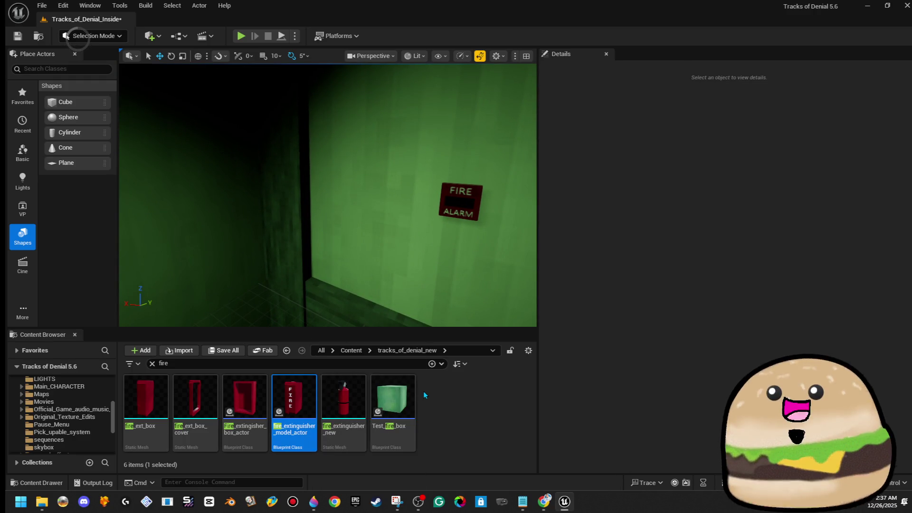
key("ctrl+z")
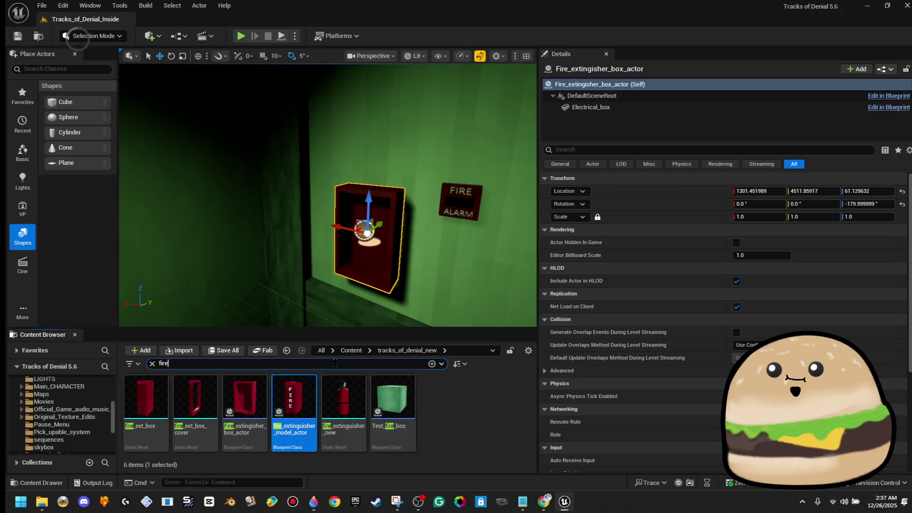
Delete the old extinguisher box asset, replace its references with fire_extinguisher_model_actor, and save
left_click(245, 399)
key("Delete")
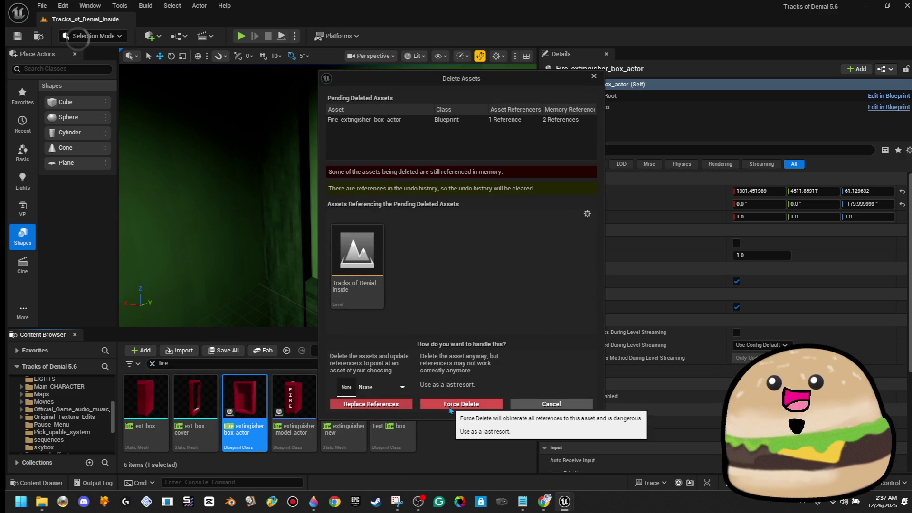
left_click(402, 387)
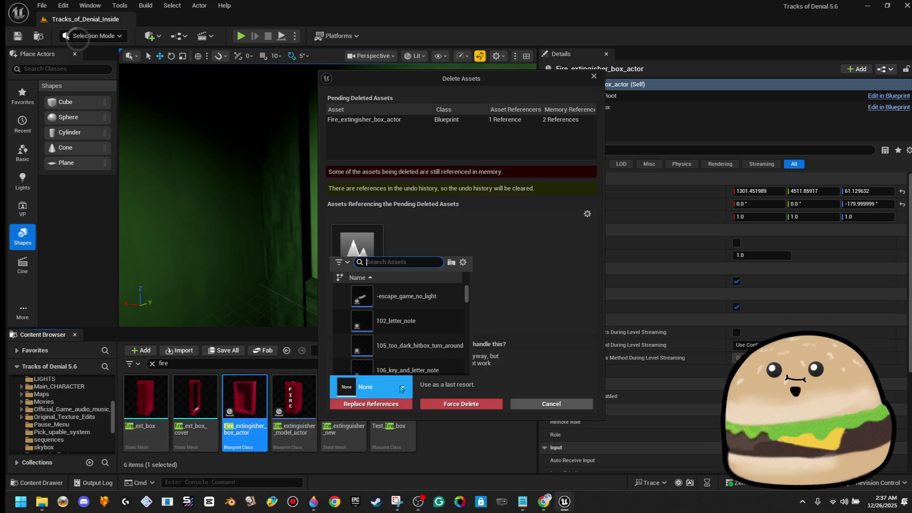
type("fire")
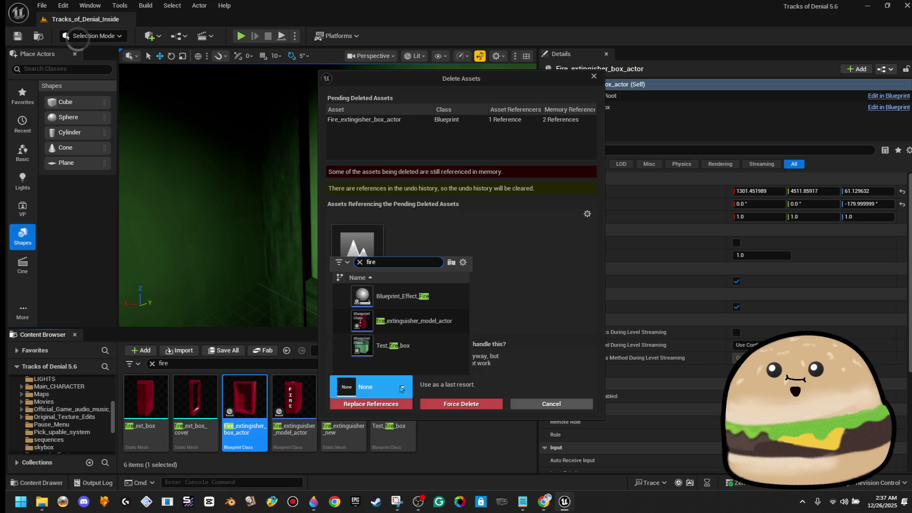
left_click(451, 328)
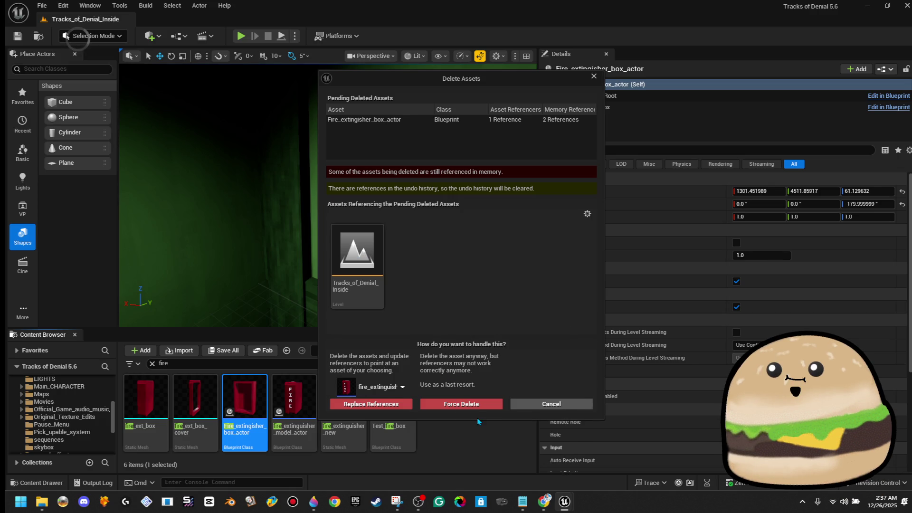
left_click(393, 406)
left_click(495, 275)
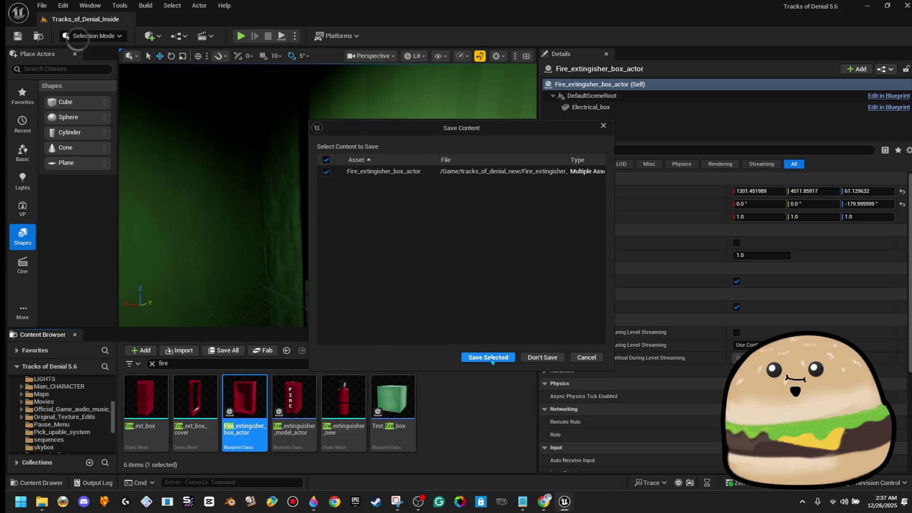
left_click(489, 358)
Rotate the extinguisher cabinet around its vertical axis so it sits flat against the wall
key("e")
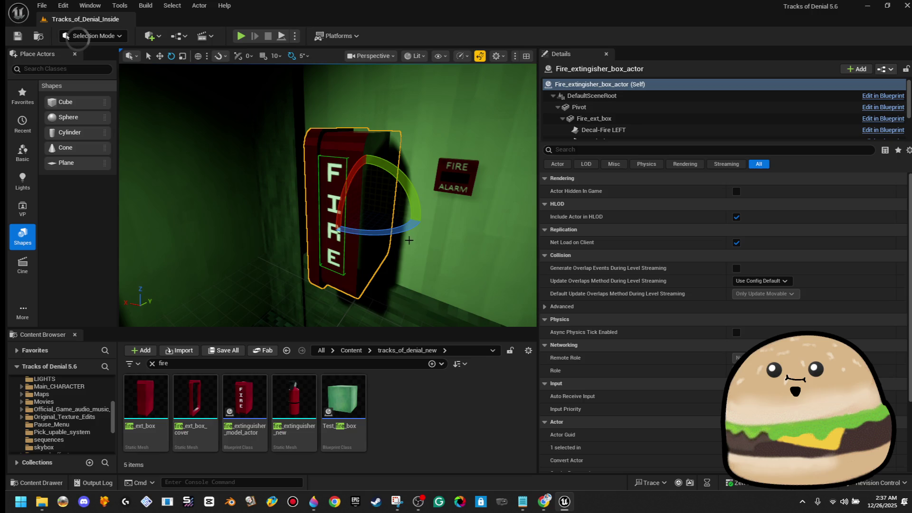
left_click_drag(371, 233, 307, 237)
left_click_drag(377, 235, 373, 235)
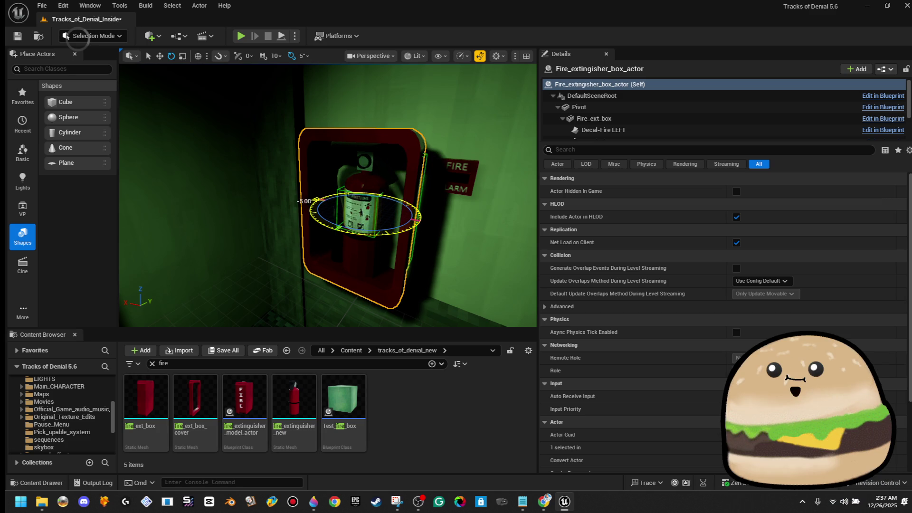
mouse_move(327, 195)
left_mouse_down()
mouse_move(337, 223)
mouse_move(330, 207)
left_mouse_up()
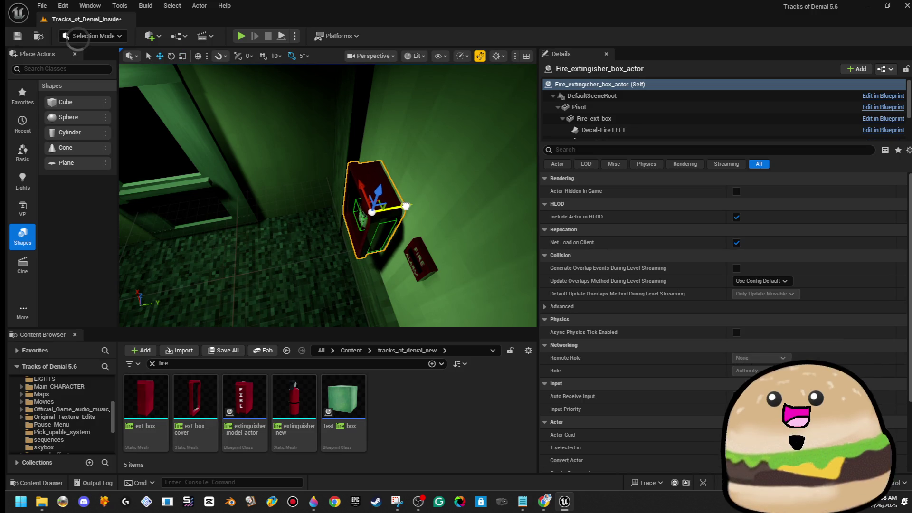
left_click_drag(407, 206, 409, 190)
key("f")
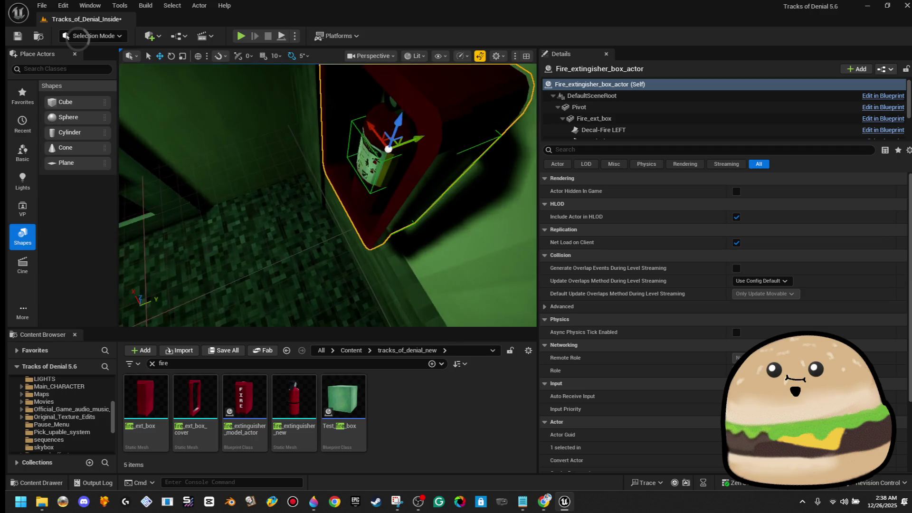
scroll(367, 219, "down", 6)
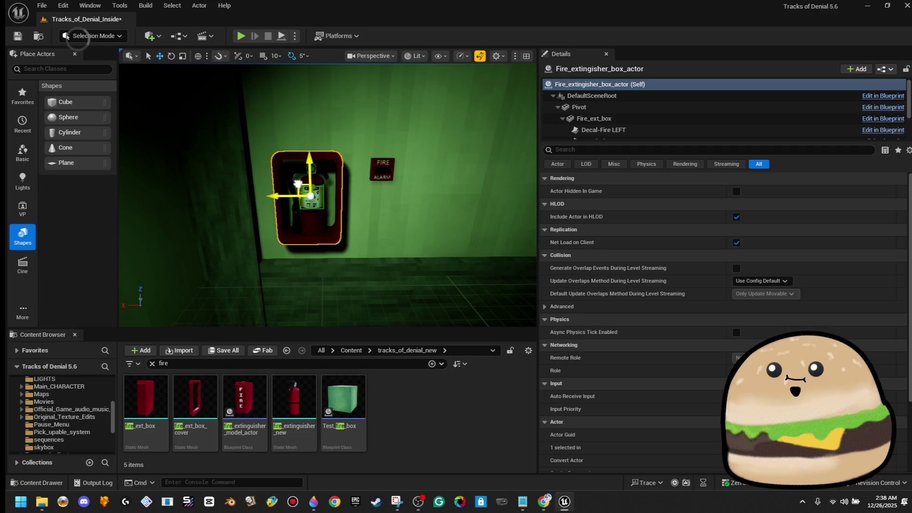
mouse_move(310, 198)
left_mouse_down()
mouse_move(256, 203)
mouse_move(333, 204)
left_mouse_up()
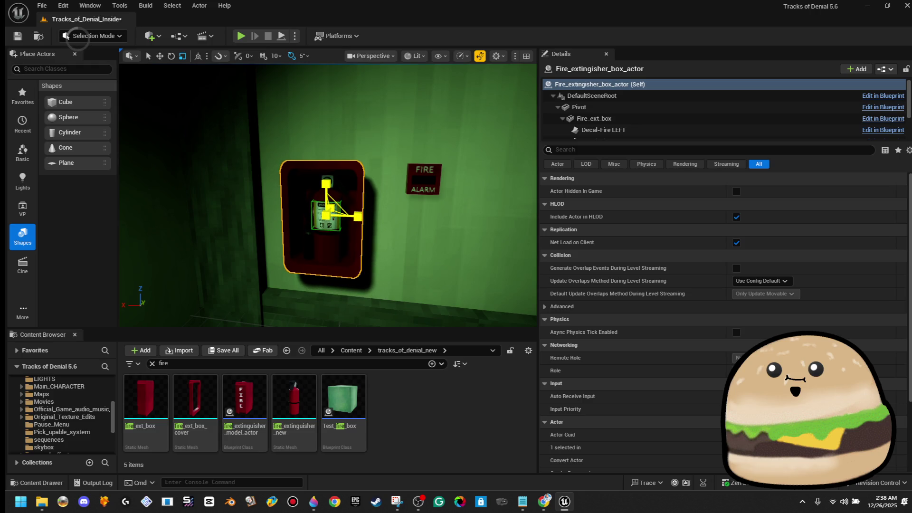
left_click_drag(375, 196, 374, 201)
left_click_drag(338, 238, 350, 226)
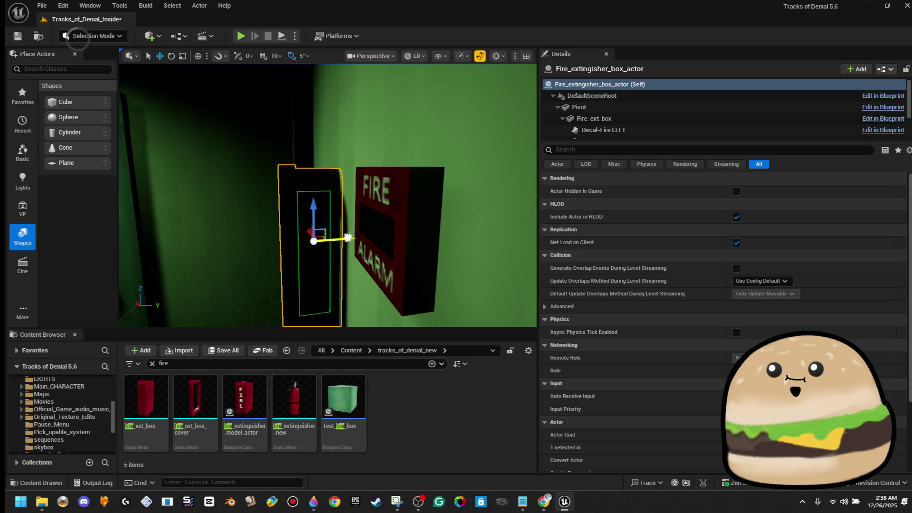
left_click_drag(349, 238, 308, 239)
Move the fire alarm on the wall closer beside the cabinet
left_click(404, 202)
mouse_move(403, 202)
left_mouse_down()
mouse_move(367, 199)
mouse_move(375, 183)
mouse_move(447, 177)
left_mouse_up()
scroll(446, 177, "down", 3)
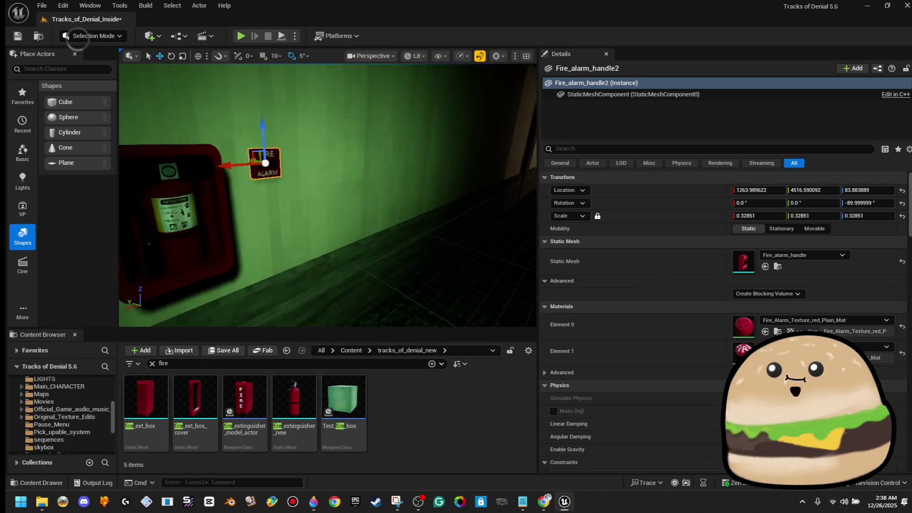
right_click(398, 176)
Play from the corridor floor despite compile errors, walk up to the cabinet and alarm, then stop
left_click(445, 481)
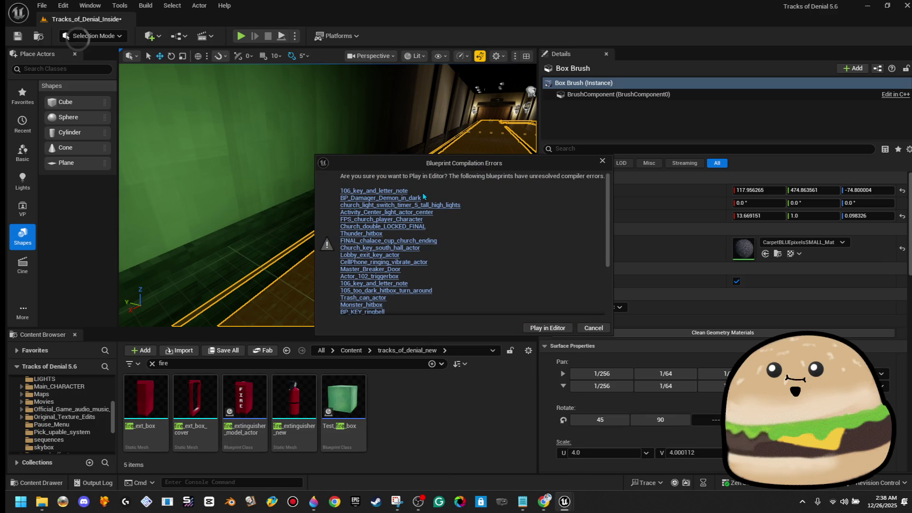
left_click(561, 329)
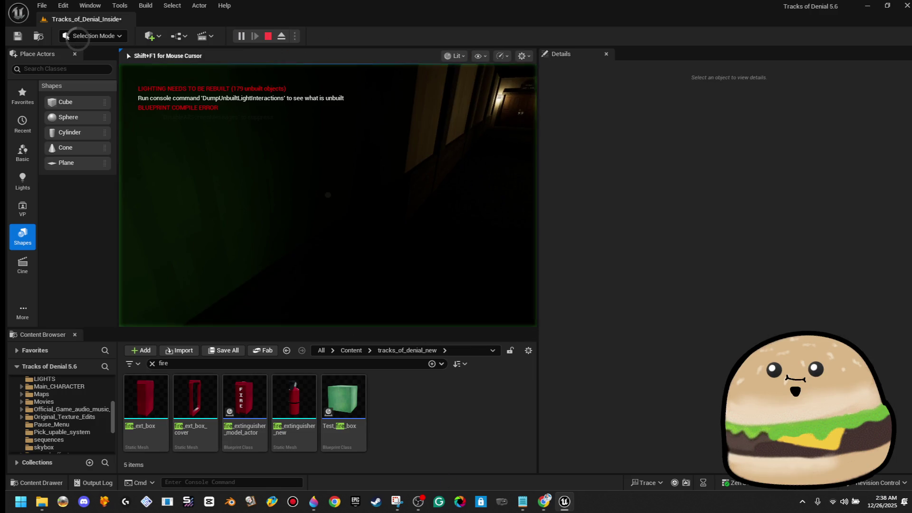
key("F11")
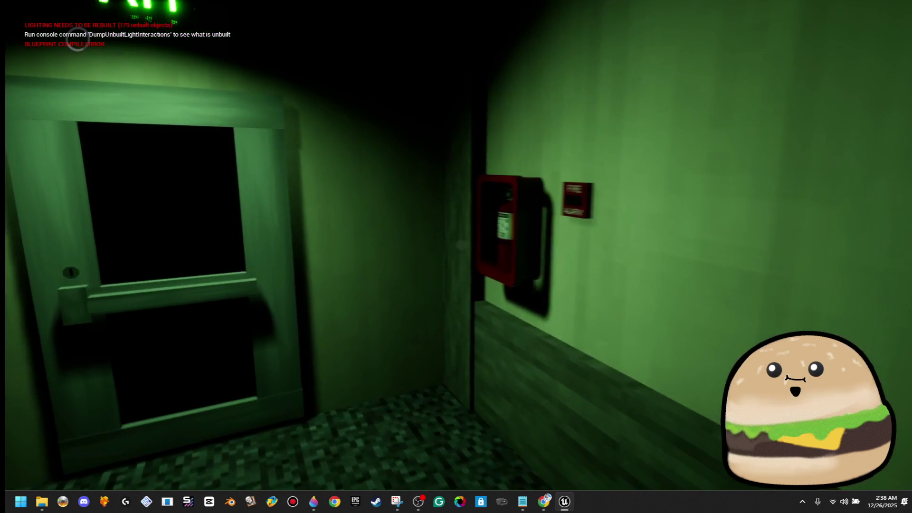
key("w")
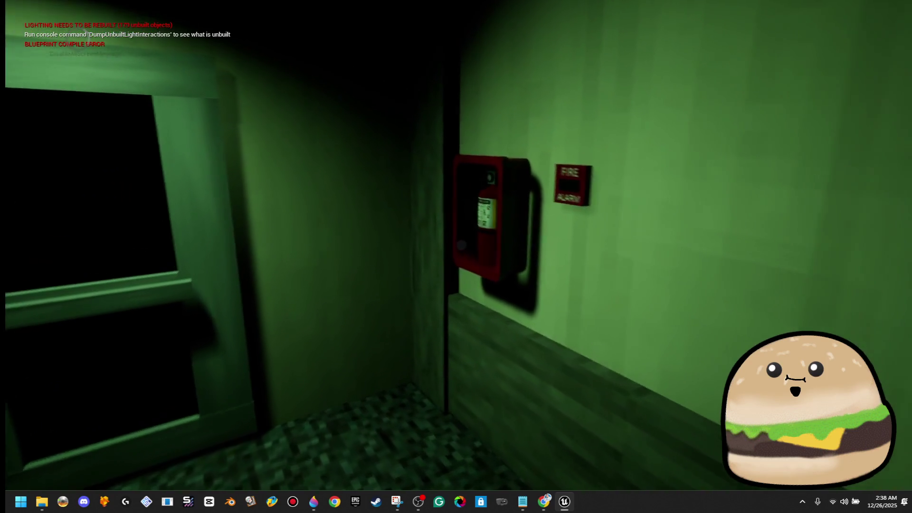
key("w")
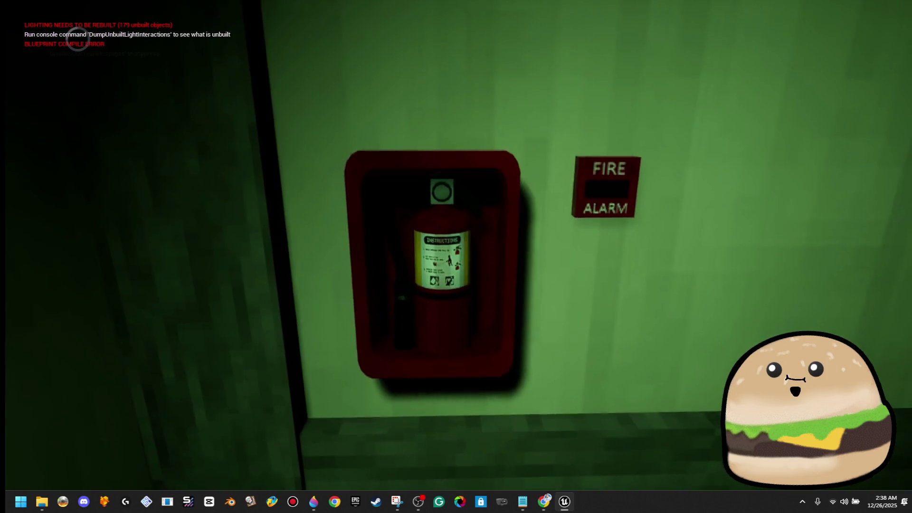
key("Escape")
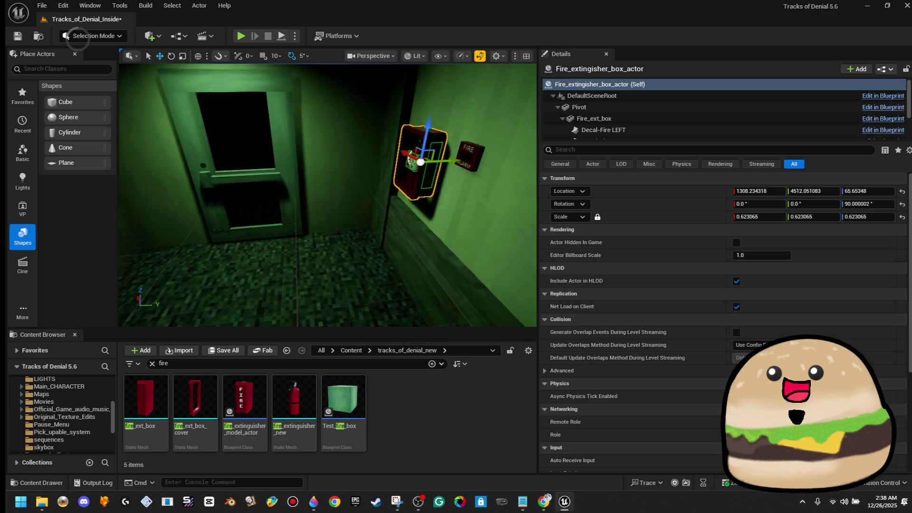
Play from the floor spot in fullscreen, walk up to the cabinet, then stop
right_click(356, 175)
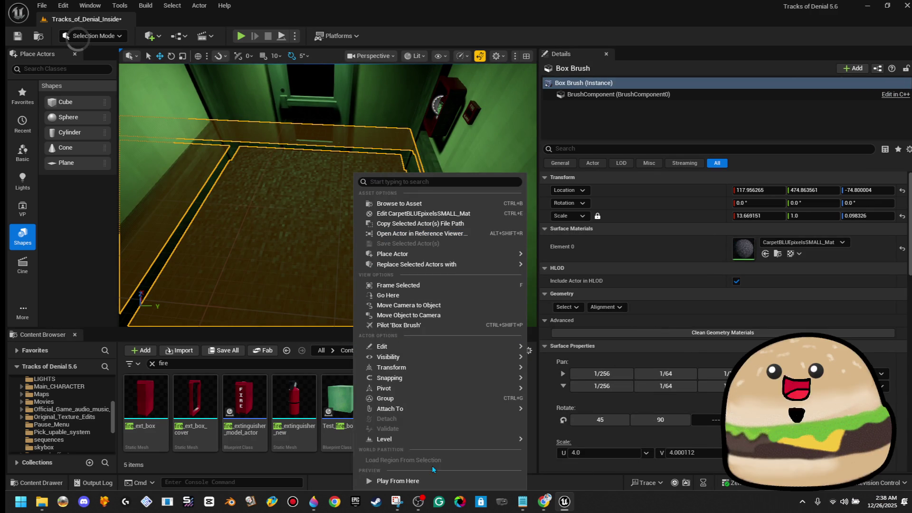
left_click(398, 480)
key("F11")
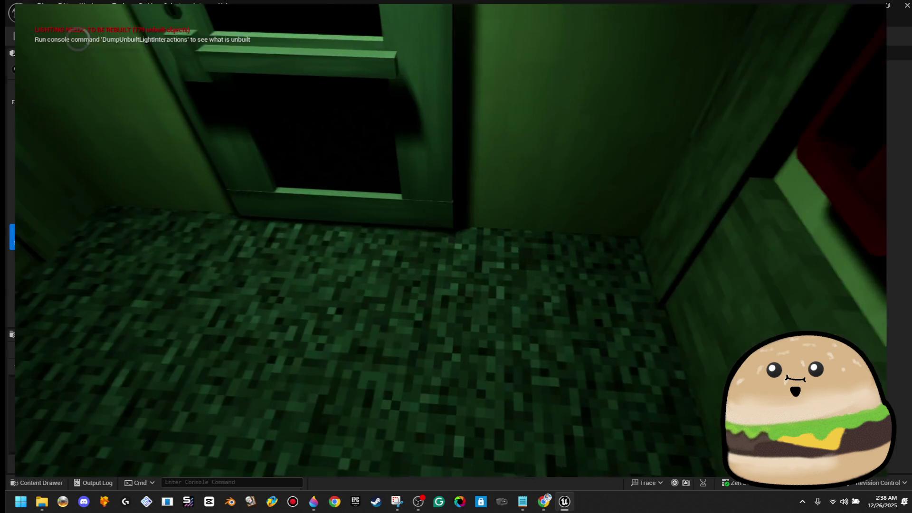
key("w")
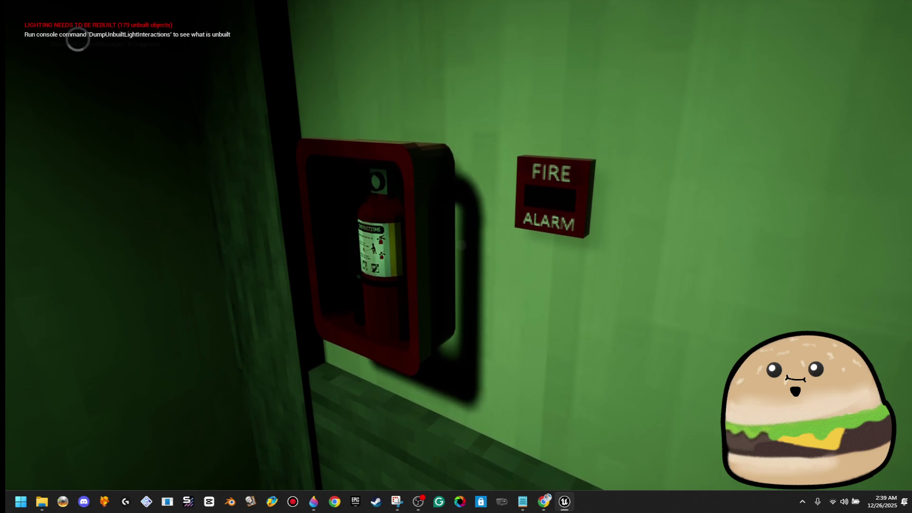
key("Escape")
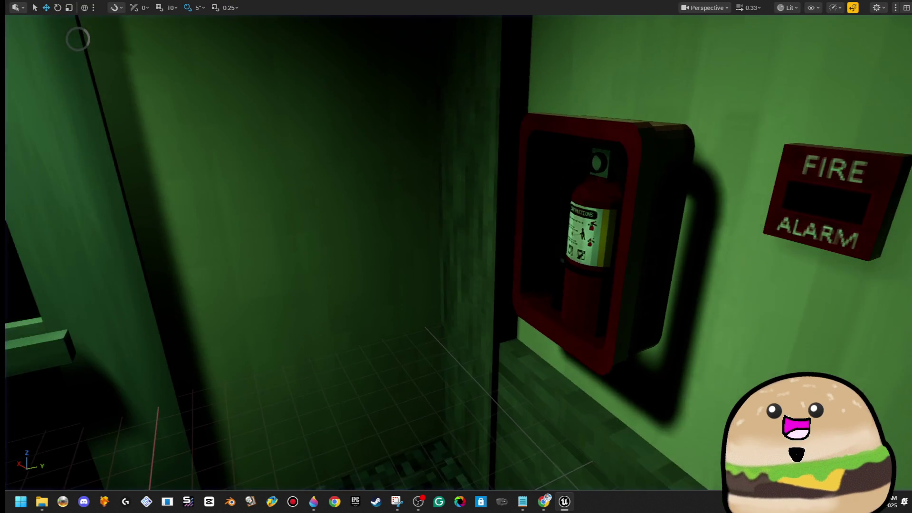
Slide the extinguisher cabinet along the wall back toward the alarm and frame it
left_click(530, 228)
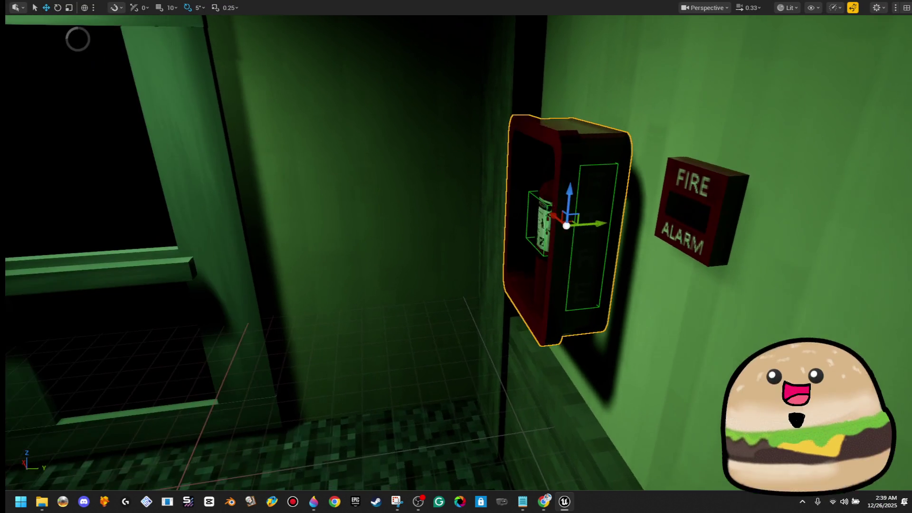
mouse_move(573, 225)
left_mouse_down()
mouse_move(534, 224)
mouse_move(569, 225)
mouse_move(546, 244)
mouse_move(567, 243)
mouse_move(546, 224)
mouse_move(588, 210)
left_mouse_up()
key("w")
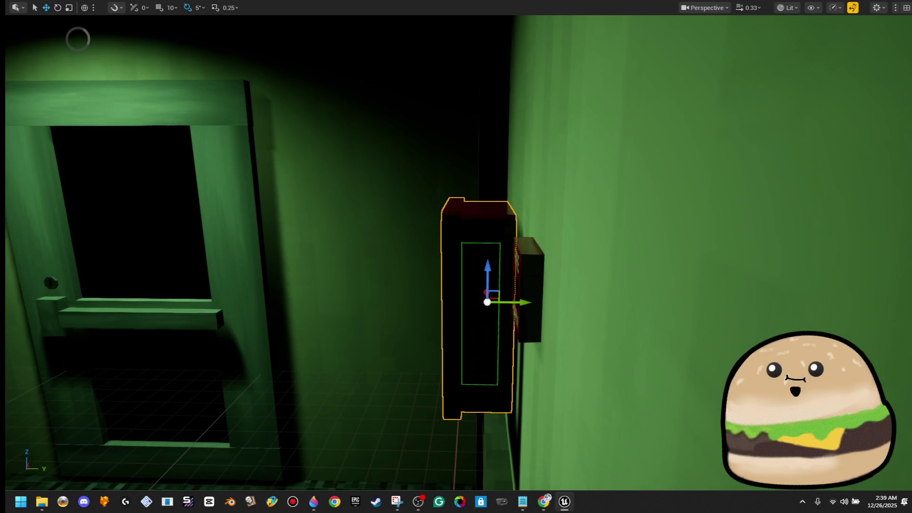
mouse_move(526, 302)
left_mouse_down()
mouse_move(535, 302)
mouse_move(543, 268)
left_mouse_up()
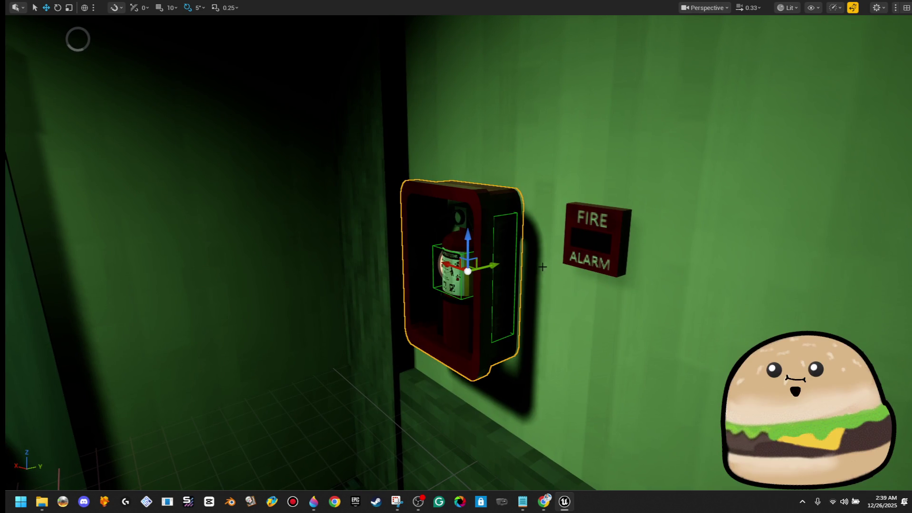
key("F11")
key("f")
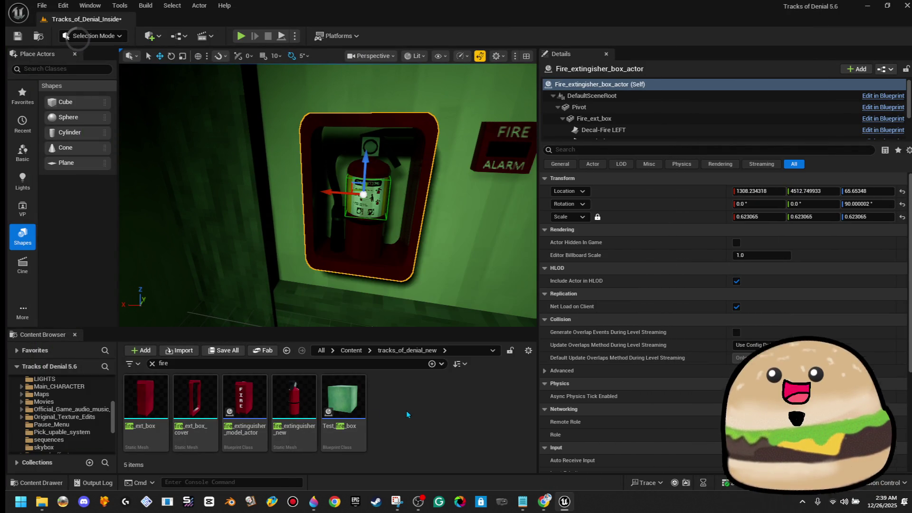
Open the fire_extinguisher_model_actor blueprint and show its Viewport preview of the cabinet
mouse_move(273, 407)
left_click(254, 404)
double_click(254, 404)
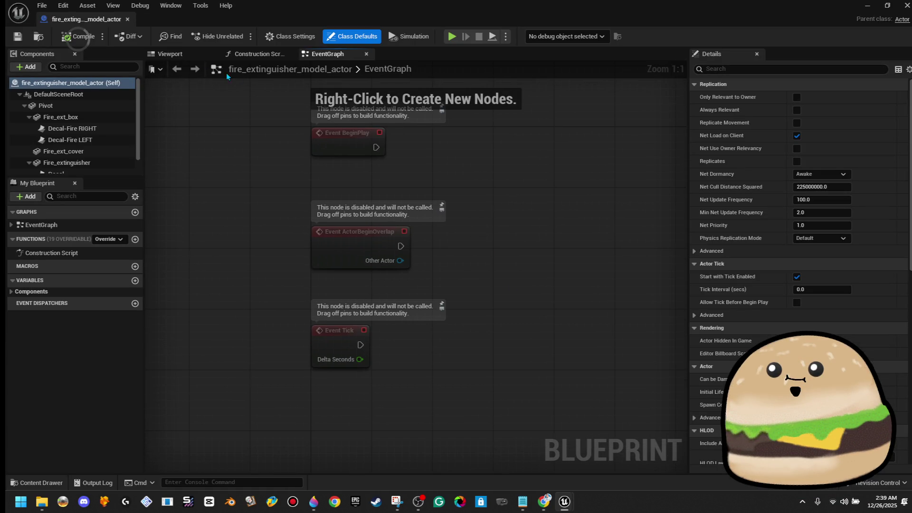
left_click(187, 60)
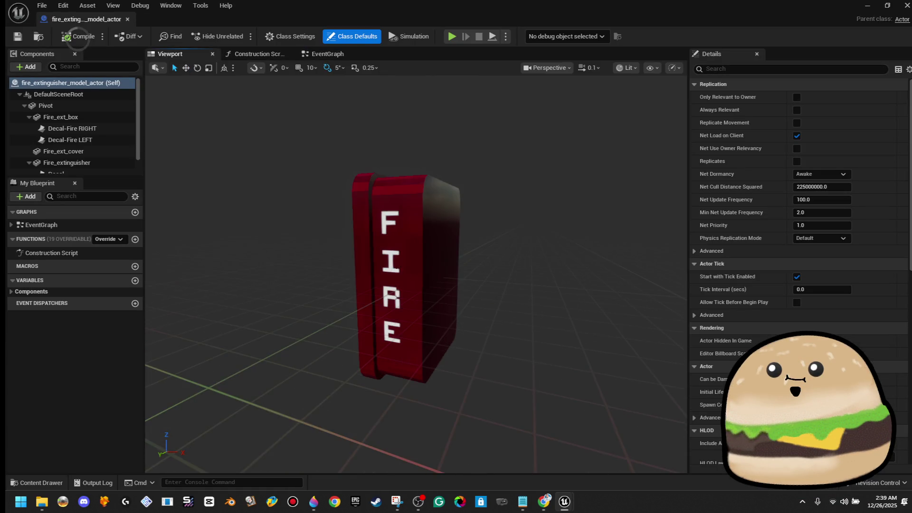
Check the Decal and GLASS components, keep Cast Shadow enabled on the glass, then minimize the blueprint
scroll(71, 162, "down", 1)
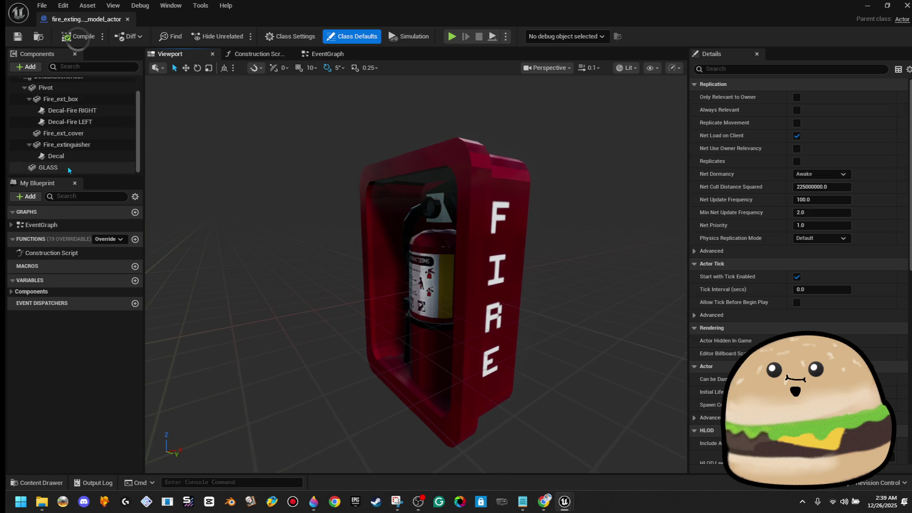
left_click(66, 156)
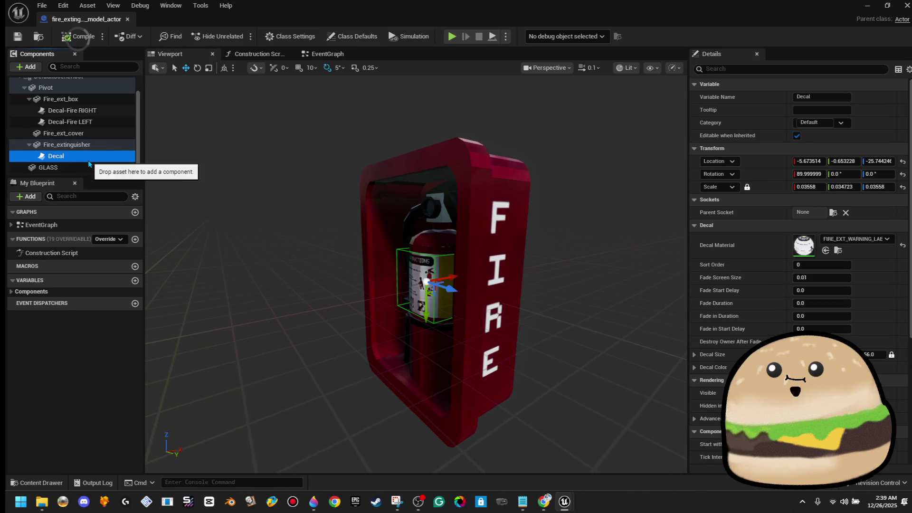
scroll(93, 157, "up", 1)
scroll(93, 157, "down", 1)
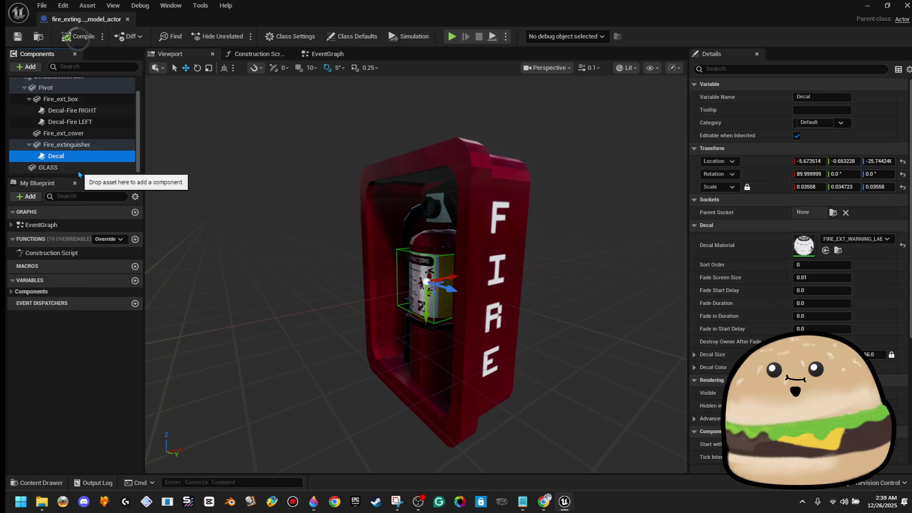
left_click(106, 168)
left_click(800, 71)
type("shad")
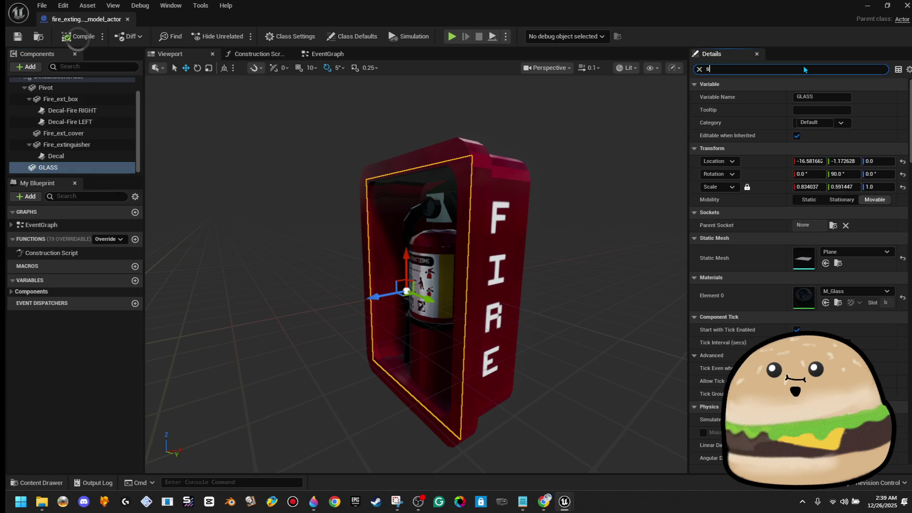
left_click(800, 123)
left_click(800, 123)
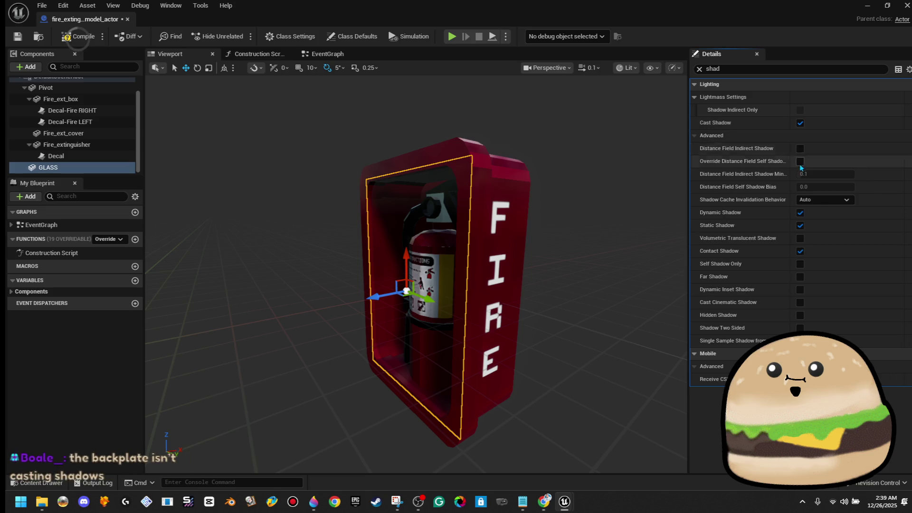
left_click(822, 200)
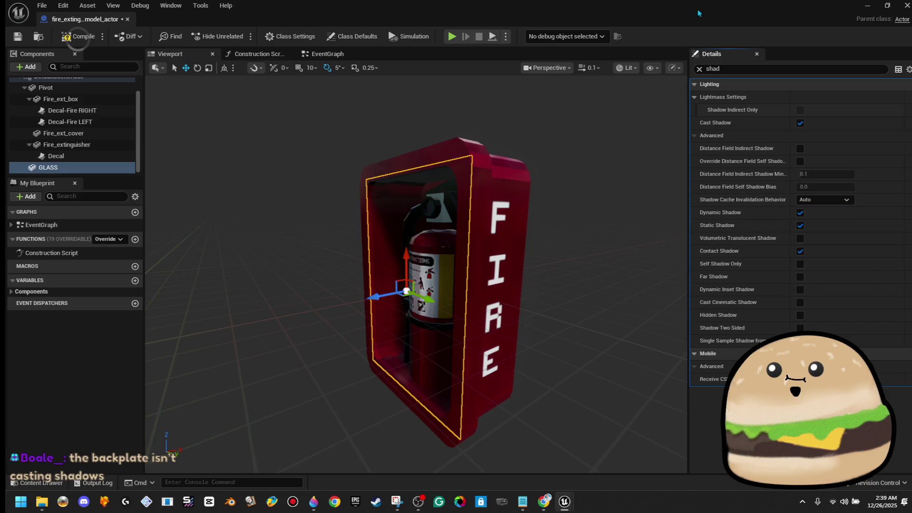
left_click(868, 5)
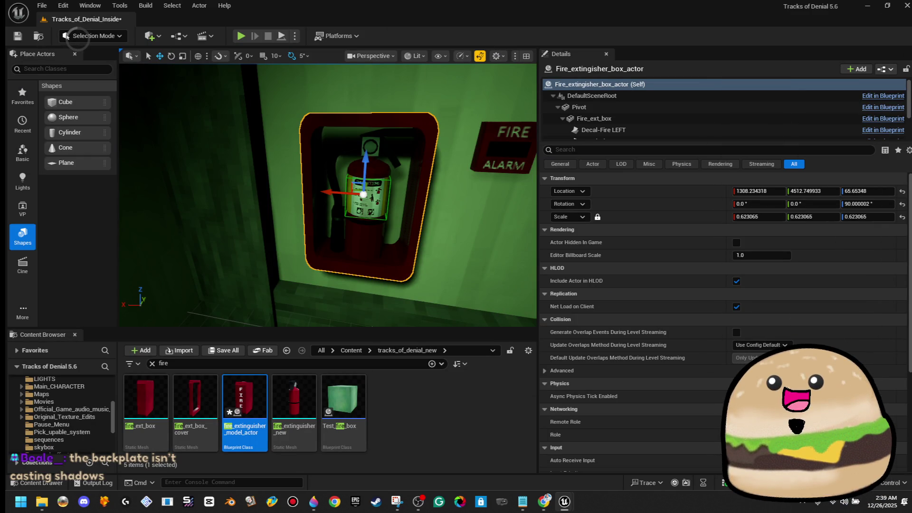
Nudge the cabinet along the wall by the fire alarm, undoing the last unwanted move (X 1308.23)
left_click_drag(332, 213, 418, 214)
left_click_drag(385, 182, 382, 183)
mouse_move(382, 214)
left_mouse_down()
mouse_move(437, 213)
mouse_move(409, 171)
left_mouse_up()
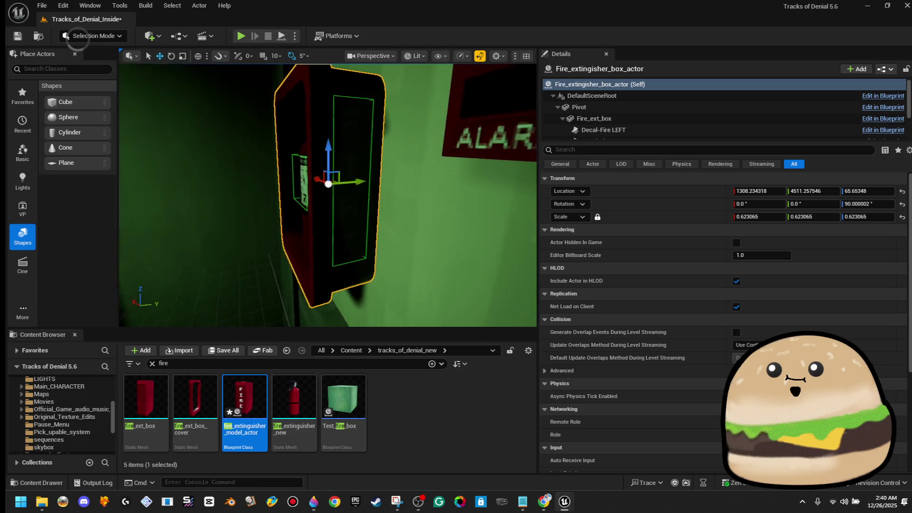
mouse_move(369, 183)
left_mouse_down()
mouse_move(352, 174)
mouse_move(404, 180)
left_mouse_up()
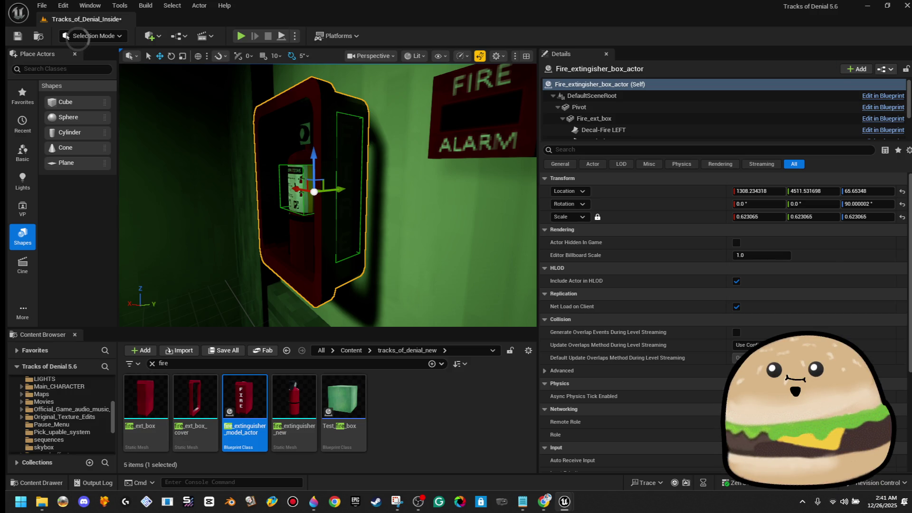
mouse_move(292, 173)
left_mouse_down()
mouse_move(304, 190)
mouse_move(292, 172)
mouse_move(406, 184)
mouse_move(394, 190)
left_mouse_up()
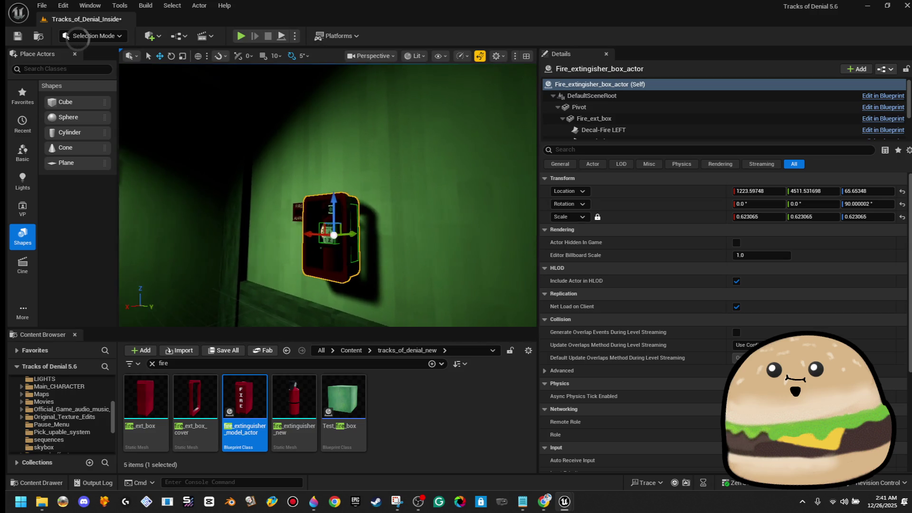
scroll(328, 195, "up", 5)
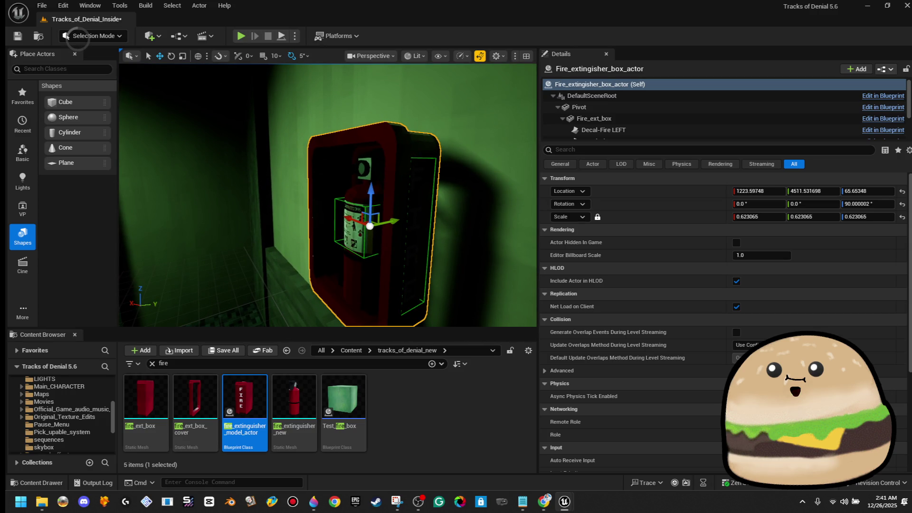
key("ctrl+z")
left_click_drag(443, 173, 375, 175)
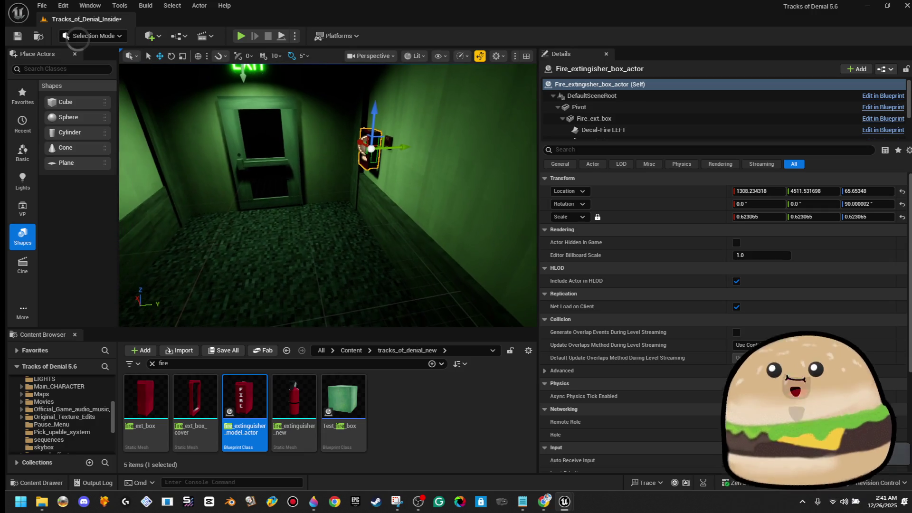
Play from the corridor floor, walk up to the cabinet and back away, then stop
right_click(289, 228)
left_click(331, 481)
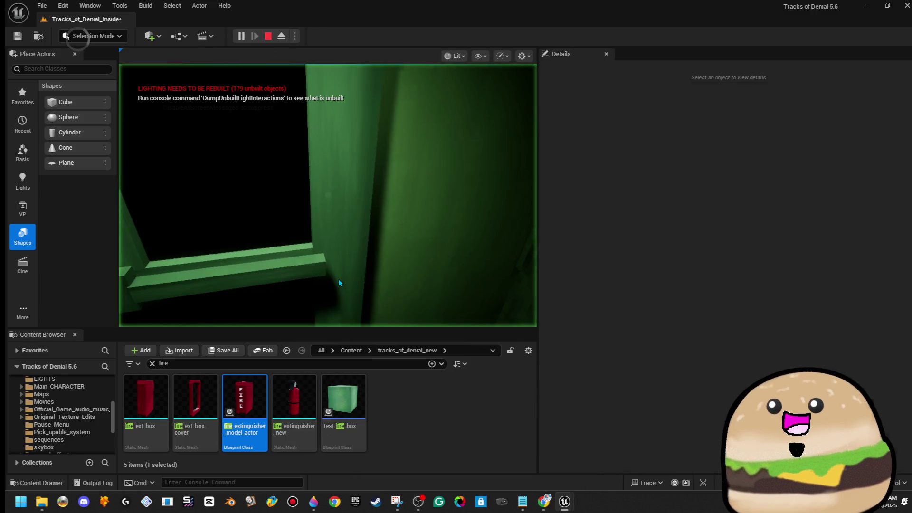
key("w")
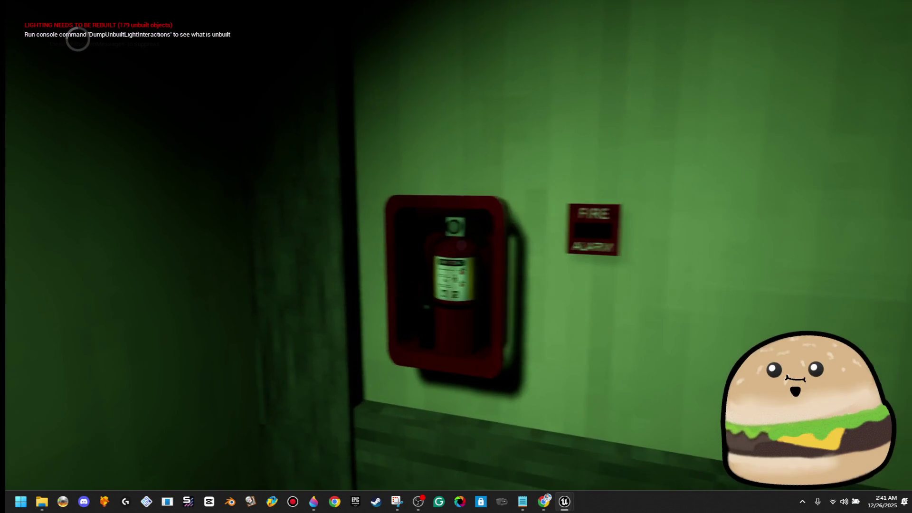
key("s")
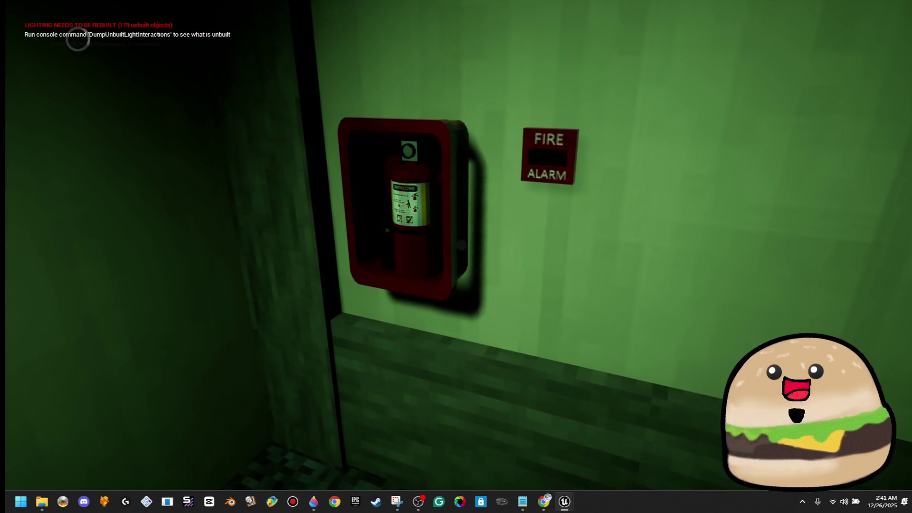
key("Escape")
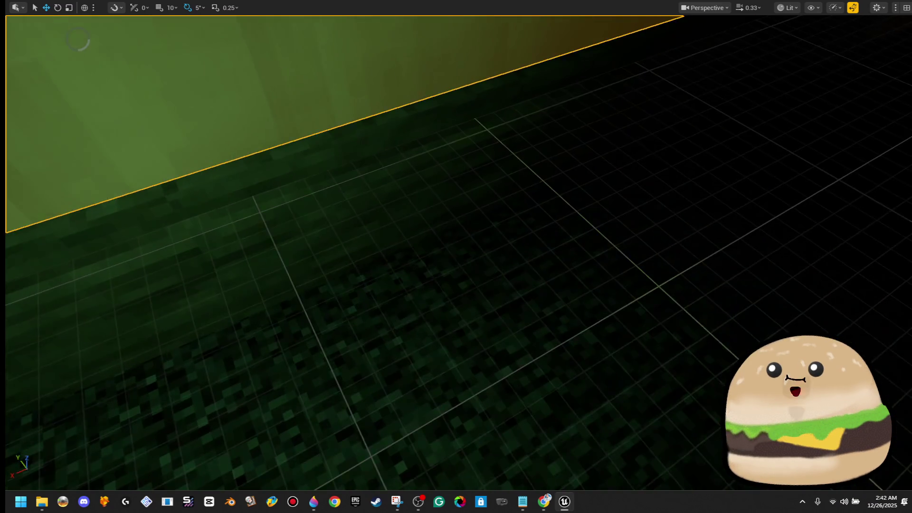
Play from two more floor spots, fullscreen, to inspect the cabinet and alarm
right_click(528, 173)
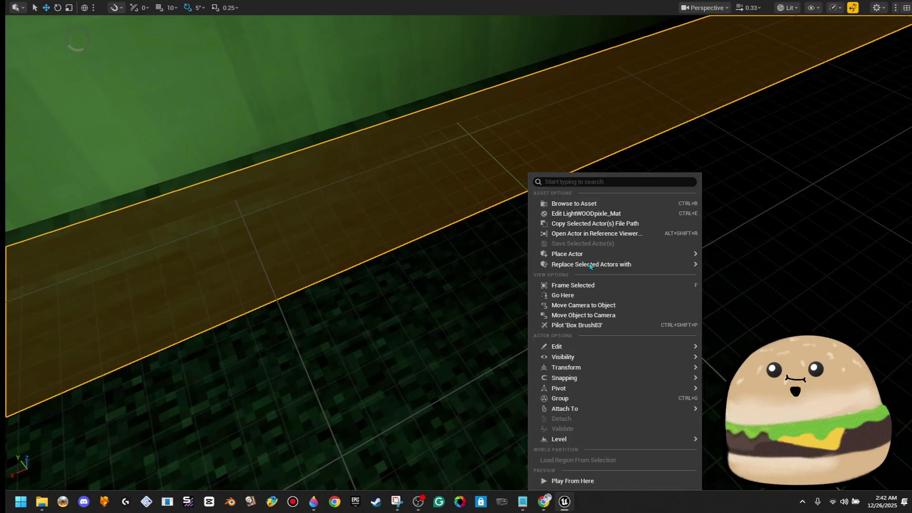
left_click(641, 480)
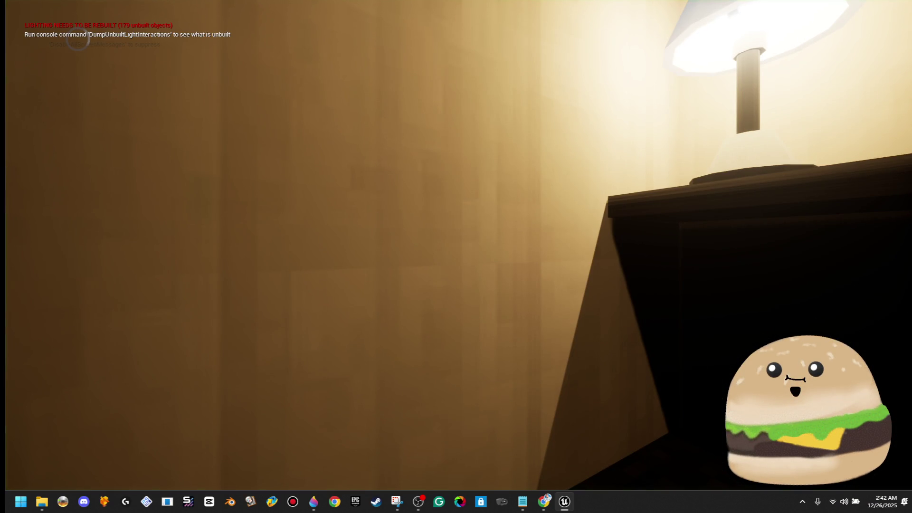
key("Escape")
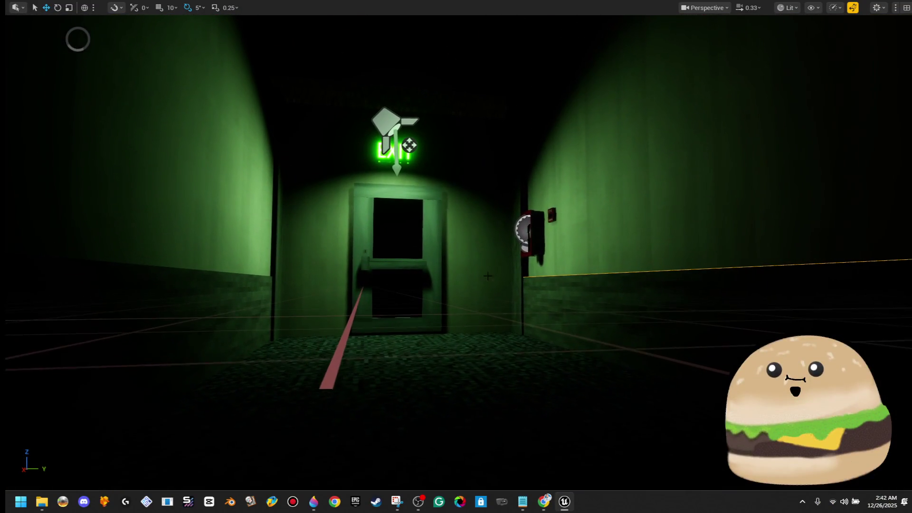
right_click(469, 358)
left_click(520, 346)
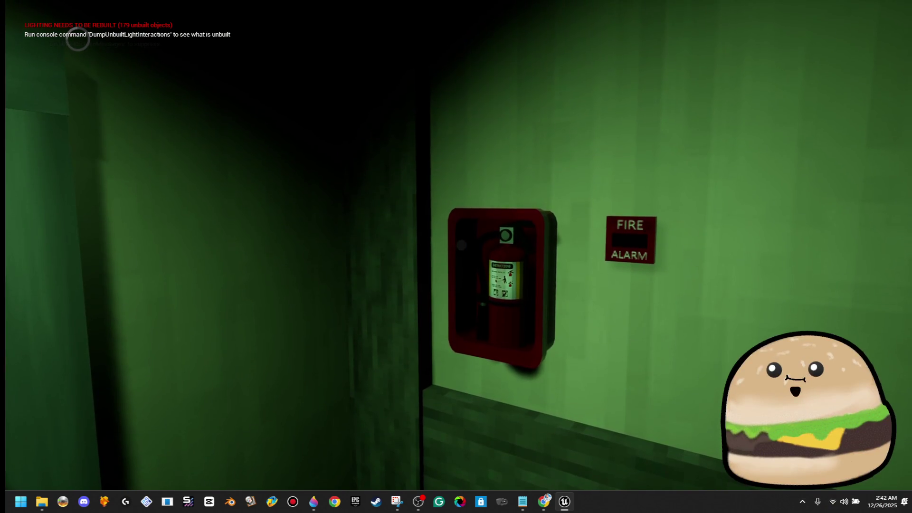
key("F11")
key("F11")
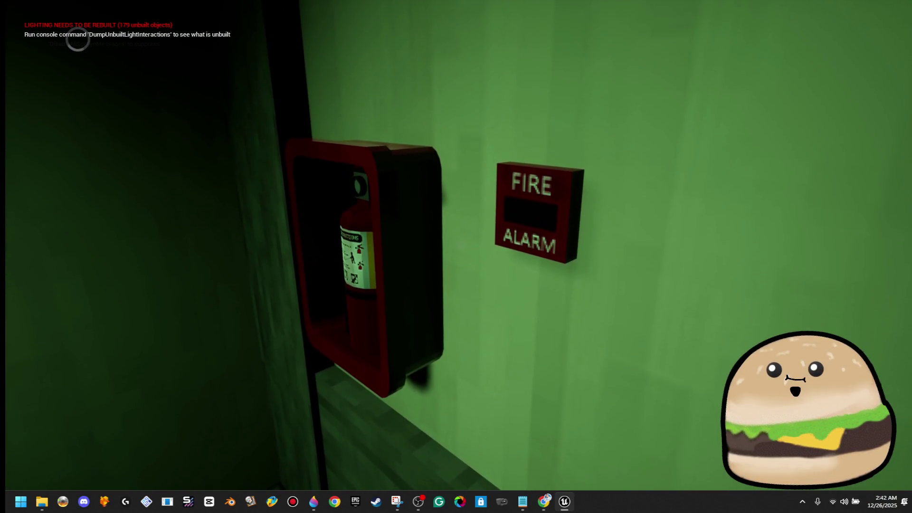
key("Escape")
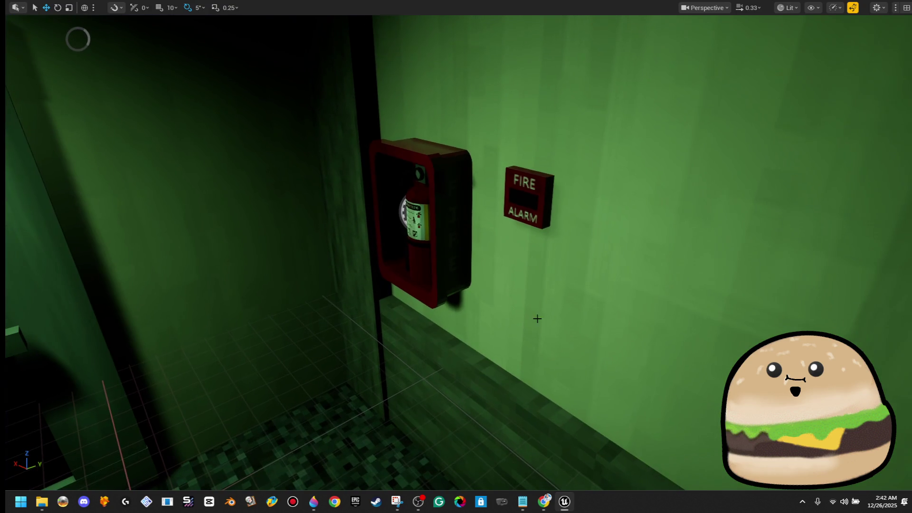
Select the fire alarm and cabinet, scale the cabinet up, and shift it slightly along the wall
left_click(527, 197)
left_click(421, 220, "ctrl")
key("f")
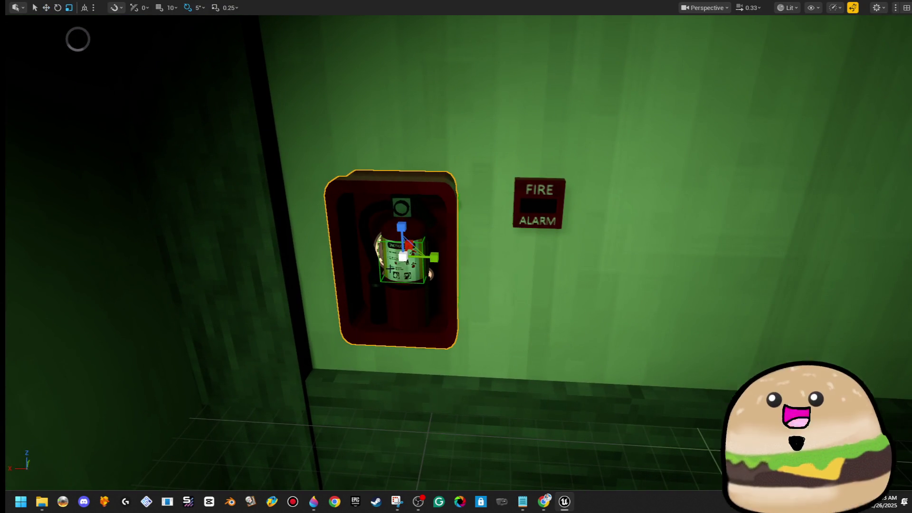
key("r")
left_click_drag(401, 256, 403, 257)
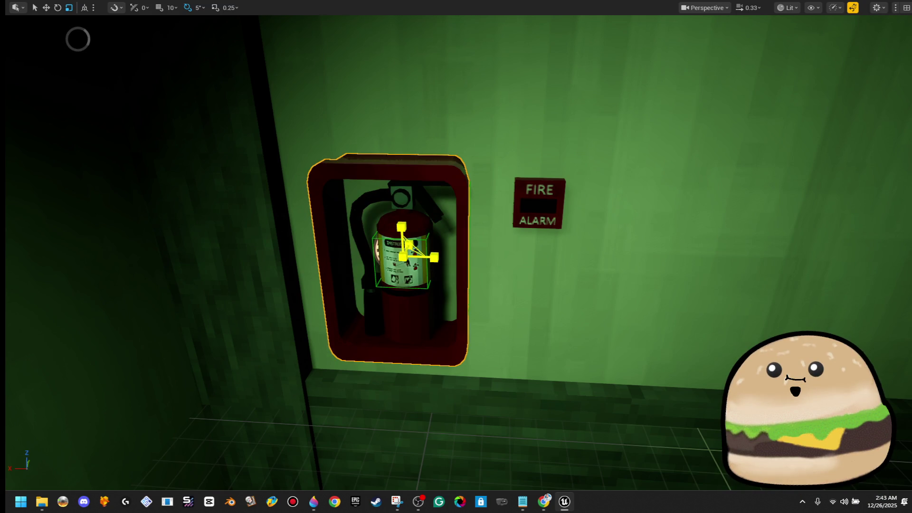
key("w")
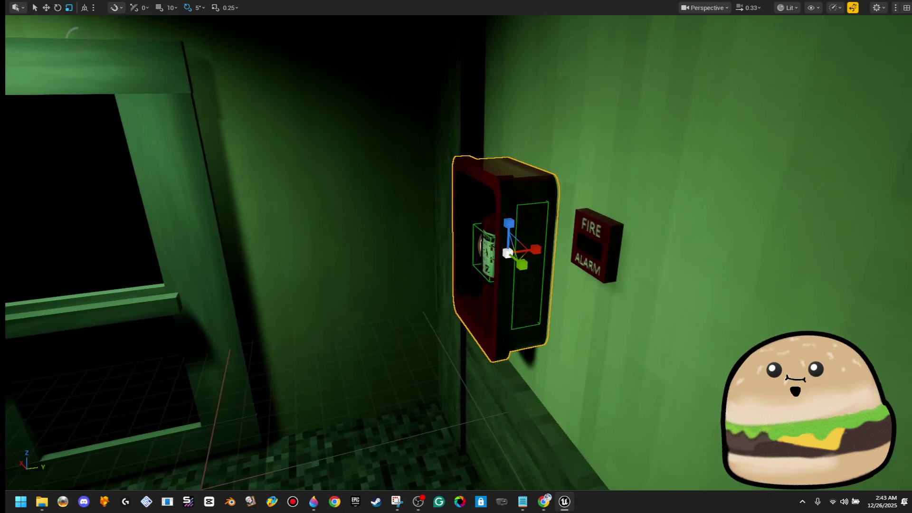
left_click_drag(520, 248, 519, 248)
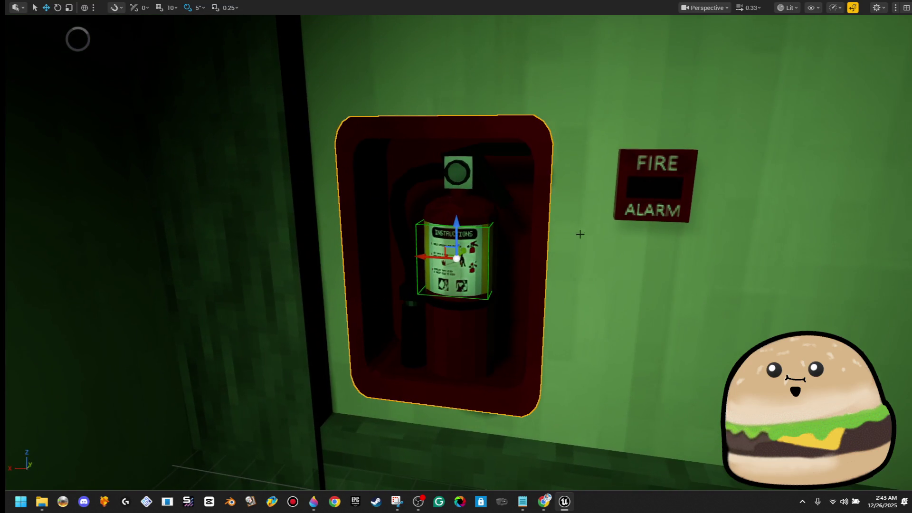
Reposition the fire alarm on the wall, raising then lowering it beside the cabinet
left_click(654, 187)
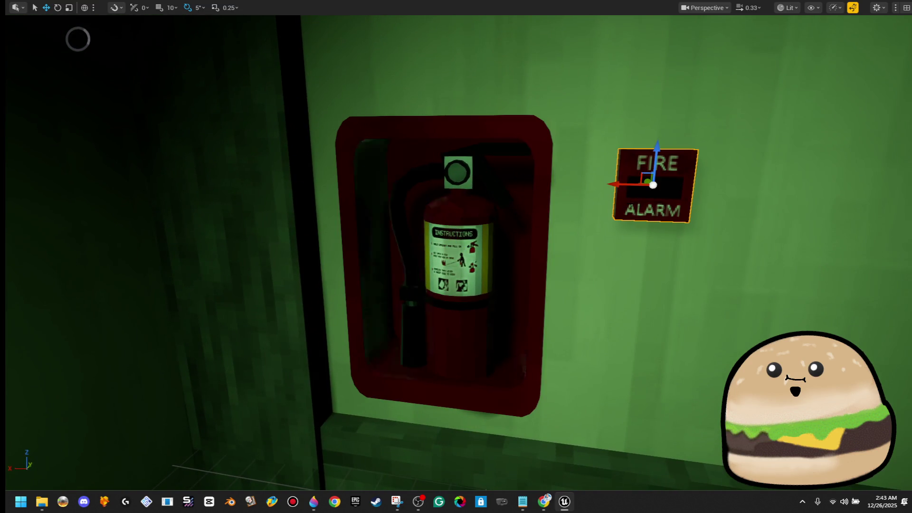
left_click_drag(655, 159, 657, 126)
left_click_drag(525, 145, 570, 178)
left_click_drag(517, 154, 504, 224)
mouse_move(492, 260)
left_mouse_down()
mouse_move(442, 260)
mouse_move(414, 180)
mouse_move(380, 266)
mouse_move(457, 88)
left_mouse_up()
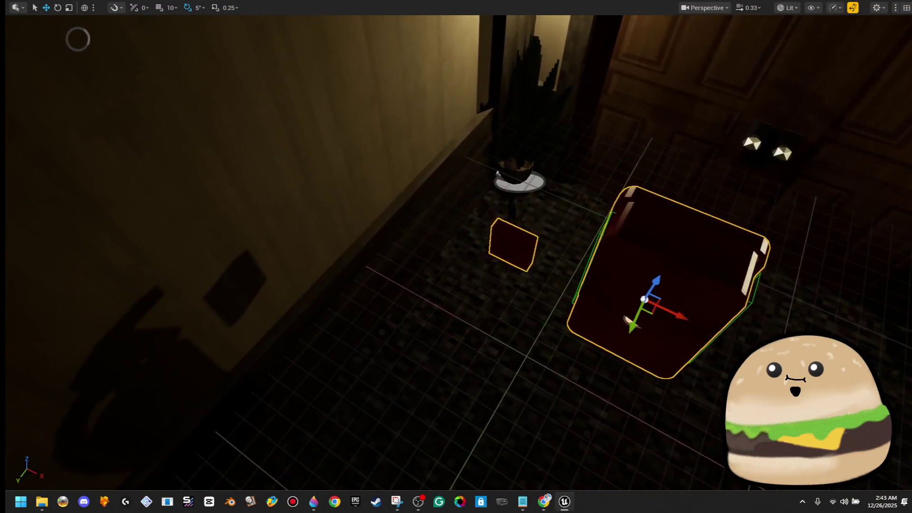
Rotate the other extinguisher cabinet by 15 degrees
key("e")
mouse_move(660, 380)
left_mouse_down()
mouse_move(684, 375)
mouse_move(699, 352)
mouse_move(454, 197)
mouse_move(506, 223)
left_mouse_up()
key("w")
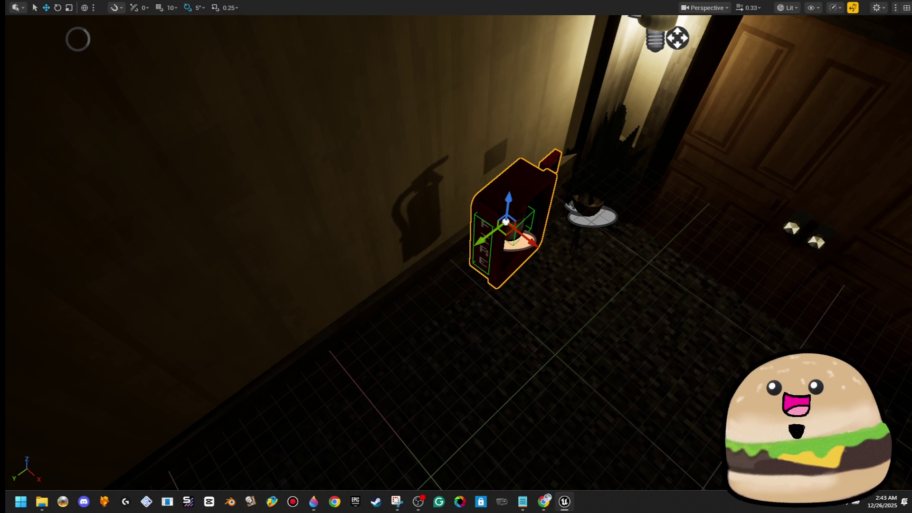
key("F11")
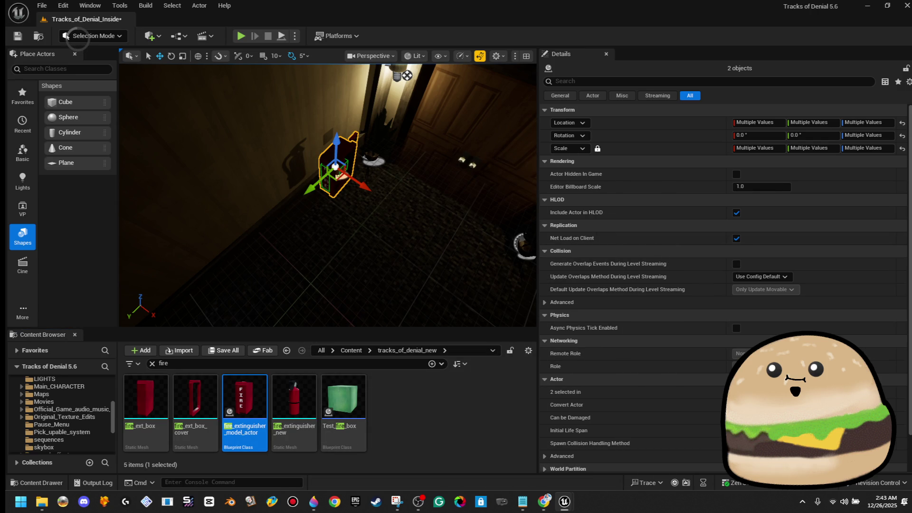
Filter the blueprint details for shadow settings and make the cabinet cast shadows
mouse_move(708, 150)
left_mouse_down()
mouse_move(683, 255)
mouse_move(543, 226)
left_mouse_up()
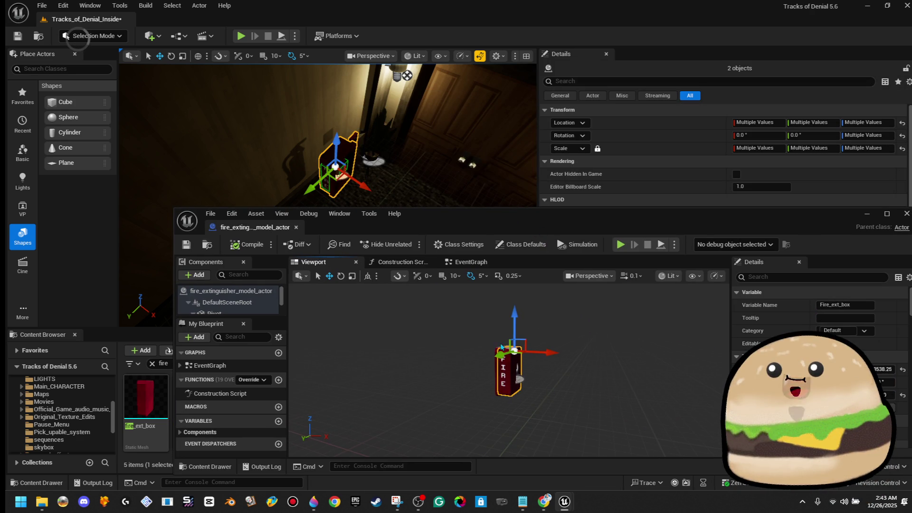
left_click(839, 276)
type("shad")
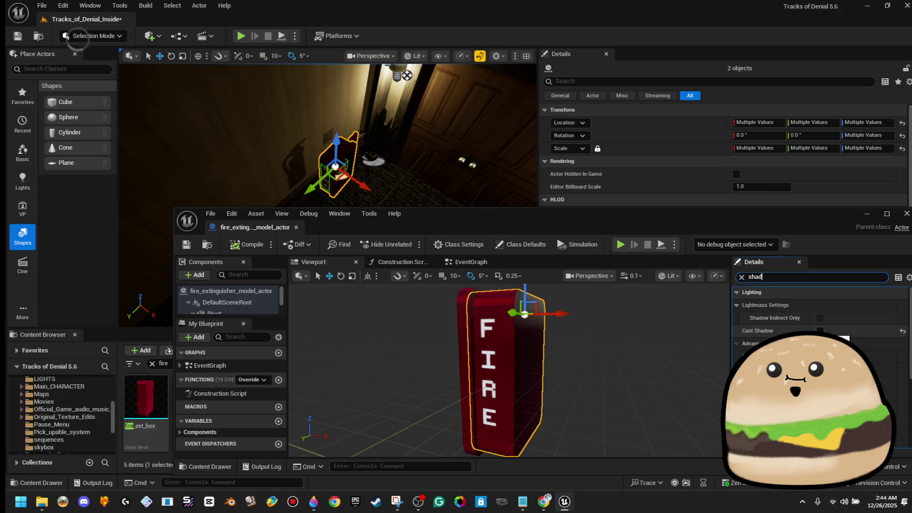
left_click(820, 330)
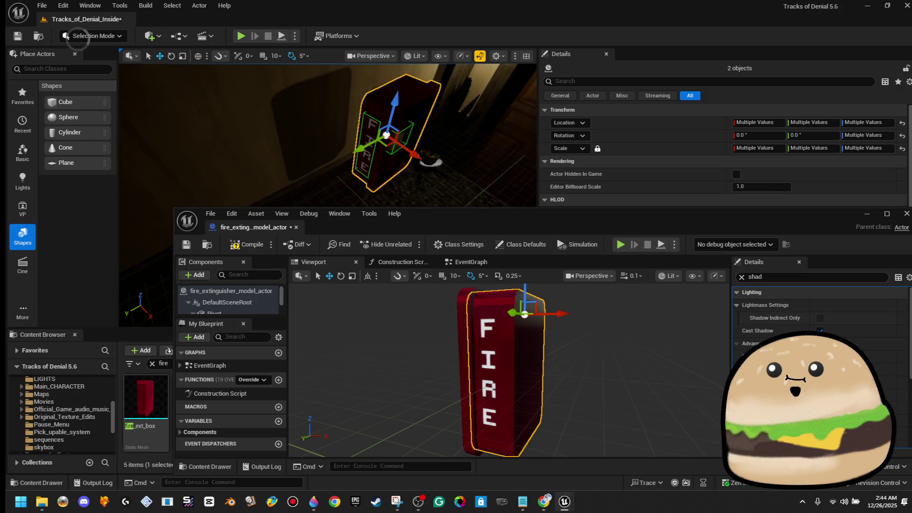
key("f")
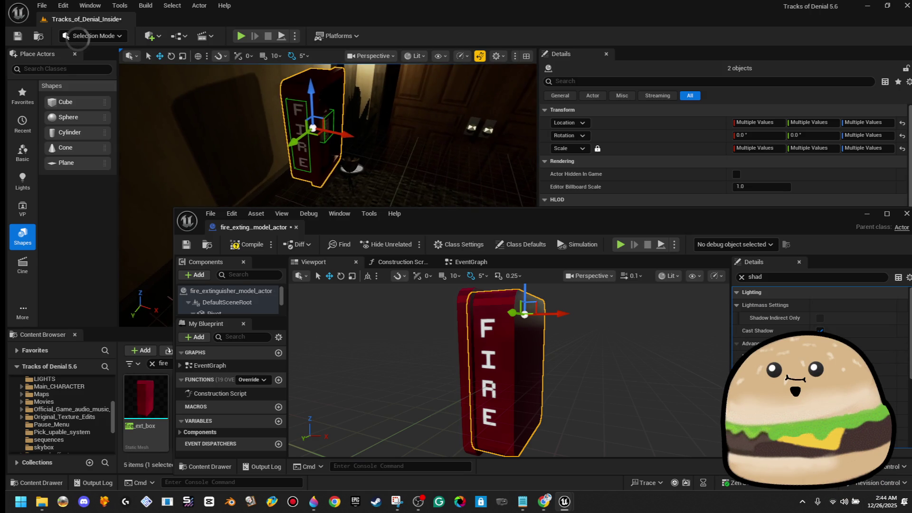
Shift the two fire box actors a little left along the wall by the doorway
left_click_drag(356, 156, 333, 148)
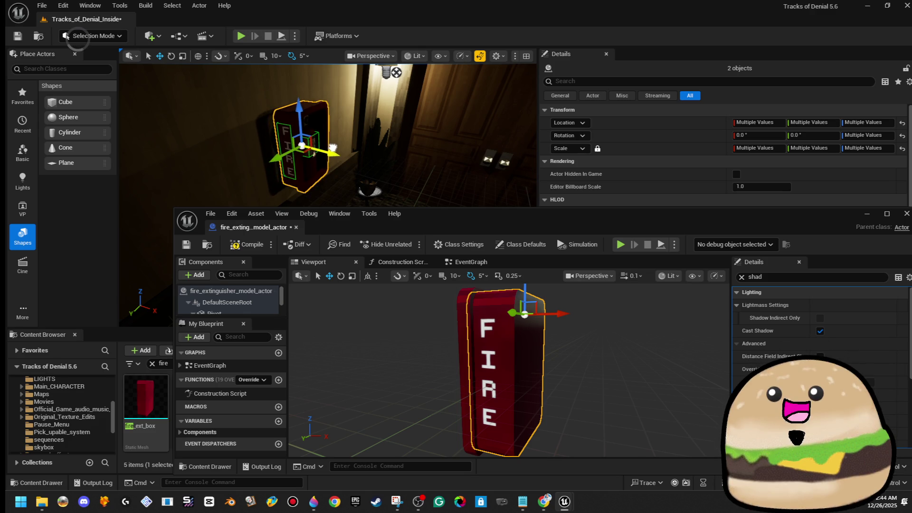
key("w")
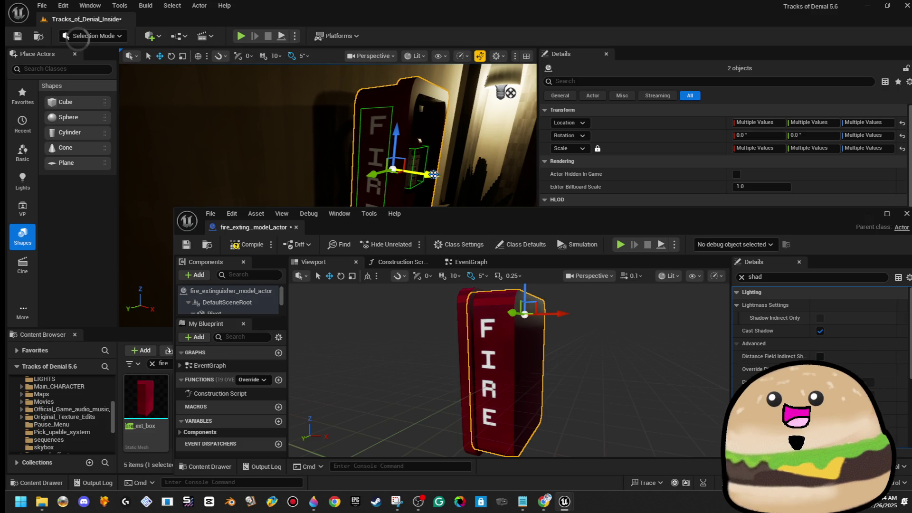
left_click_drag(475, 214, 911, 158)
mouse_move(402, 198)
left_mouse_down()
mouse_move(394, 209)
mouse_move(401, 198)
mouse_move(381, 183)
left_mouse_up()
mouse_move(413, 232)
left_mouse_down()
mouse_move(288, 199)
mouse_move(252, 206)
mouse_move(403, 219)
left_mouse_up()
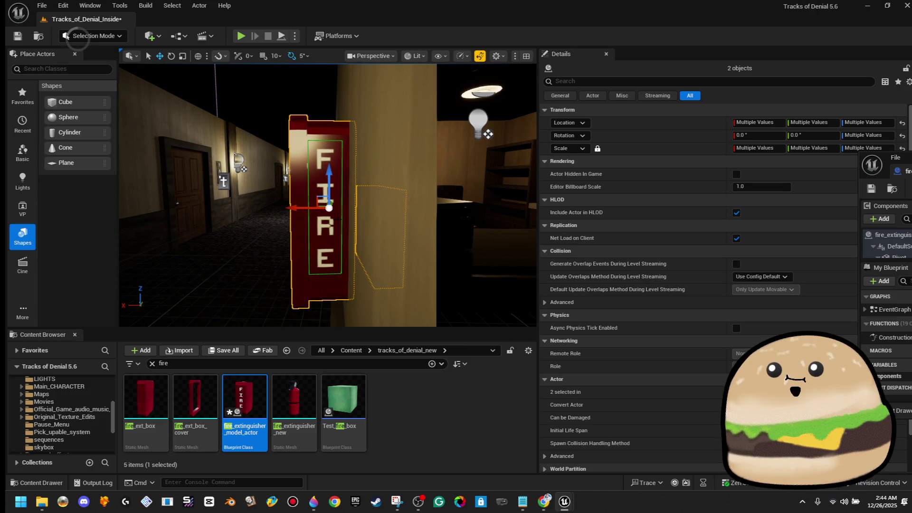
Nudge the fire box further left, frame Fire_alarm_handle3, and restore the blueprint editor window
left_click_drag(291, 207, 306, 227)
left_click(356, 224)
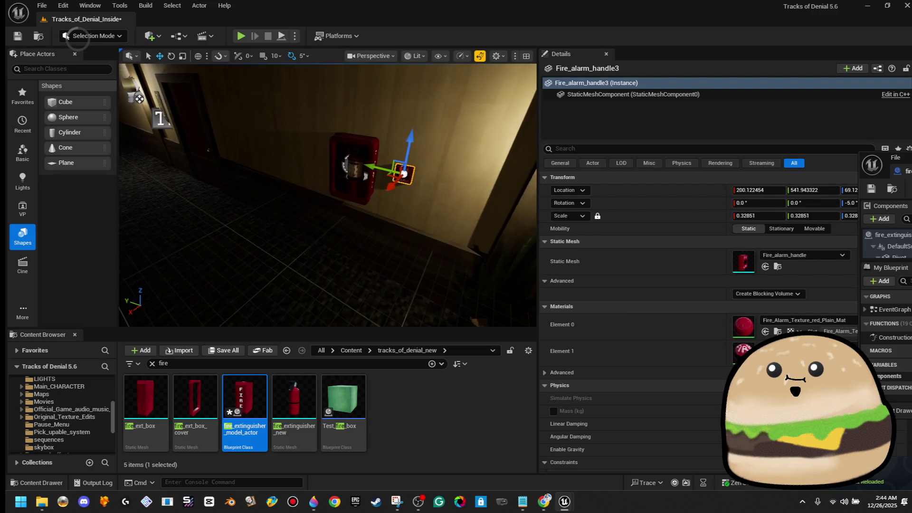
key("w")
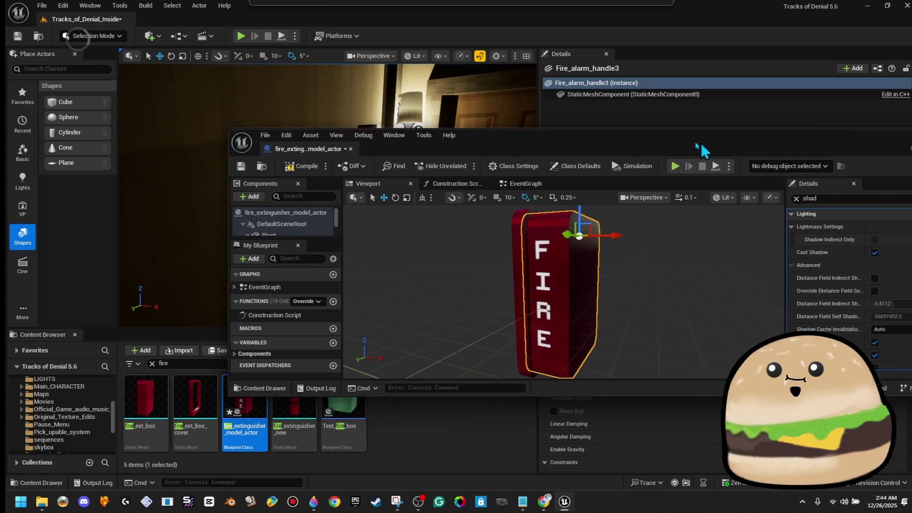
mouse_move(620, 142)
left_mouse_down()
mouse_move(784, 154)
mouse_move(586, 151)
left_mouse_up()
double_click(586, 153)
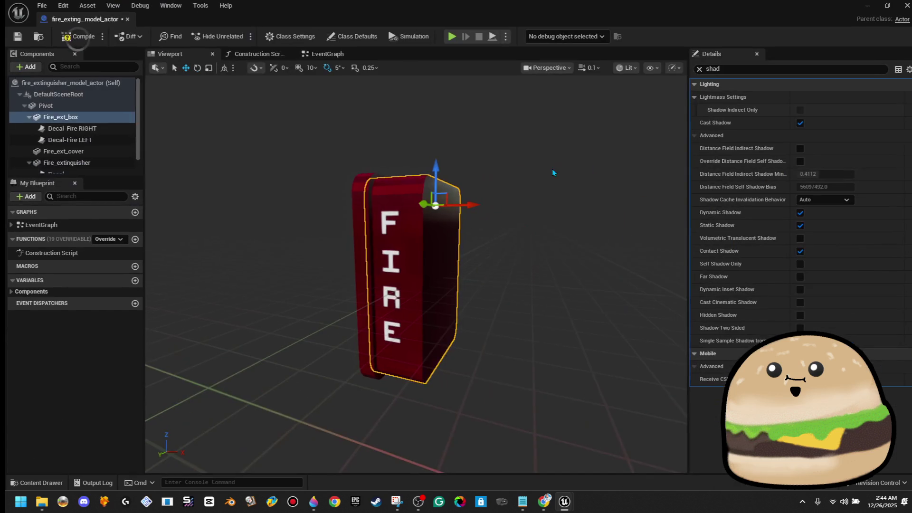
Add a Cube component under Fire_ext_box, scale it down, and move the editor aside
left_click(27, 67)
type("cube")
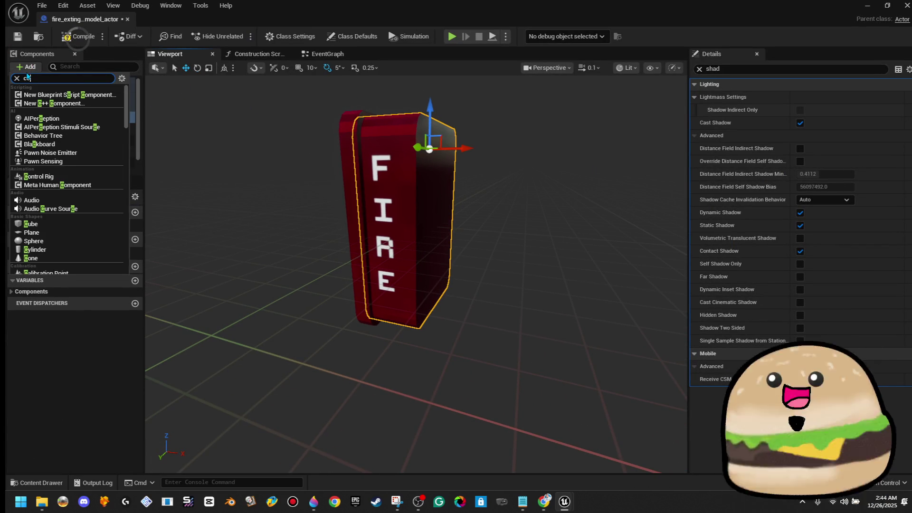
left_click(31, 95)
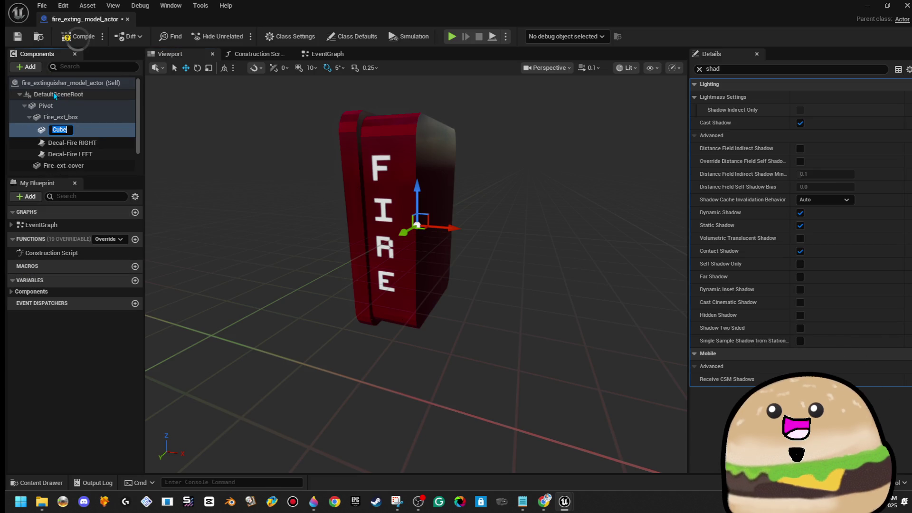
mouse_move(415, 274)
left_mouse_down()
mouse_move(359, 285)
mouse_move(368, 266)
mouse_move(399, 259)
mouse_move(418, 237)
mouse_move(401, 254)
left_mouse_up()
key("r")
double_click(495, 17)
left_click_drag(883, 50, 911, 85)
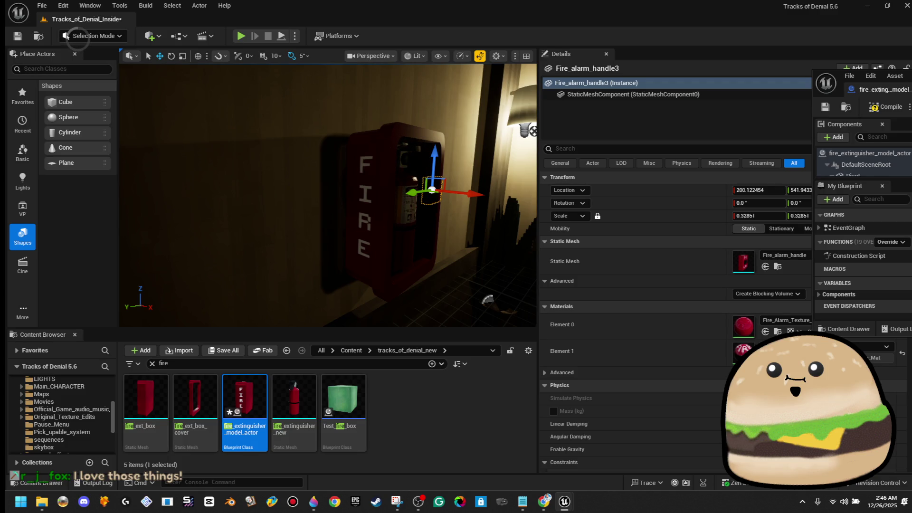
Move the blueprint editor off to the right and frame Fire_alarm_handle3 in the viewport
key("f")
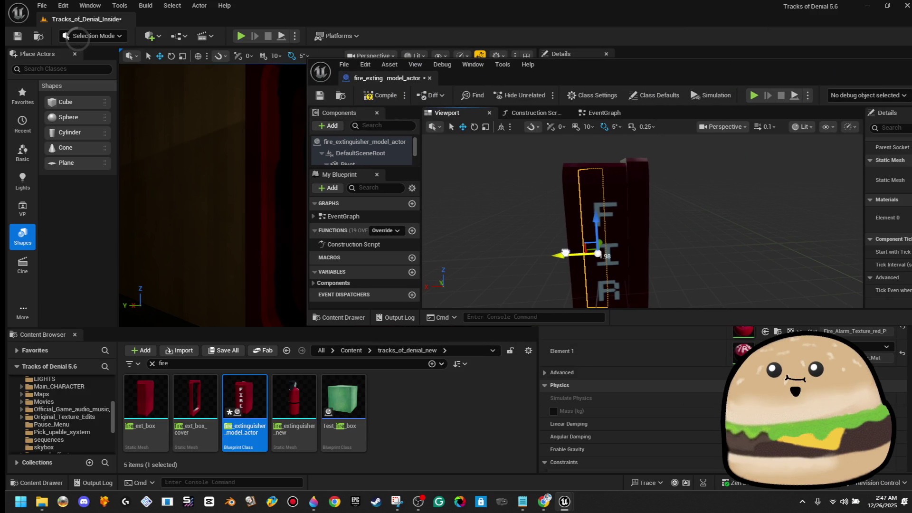
left_click_drag(749, 78, 911, 72)
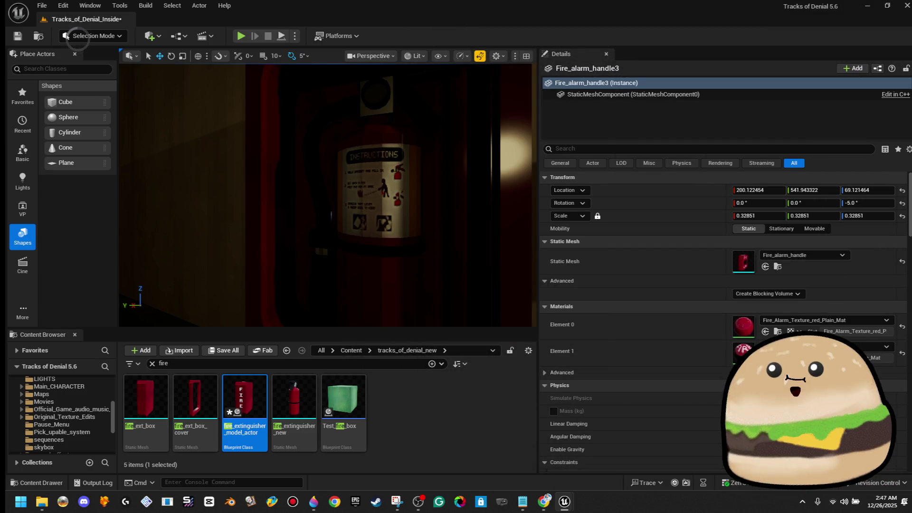
key("f")
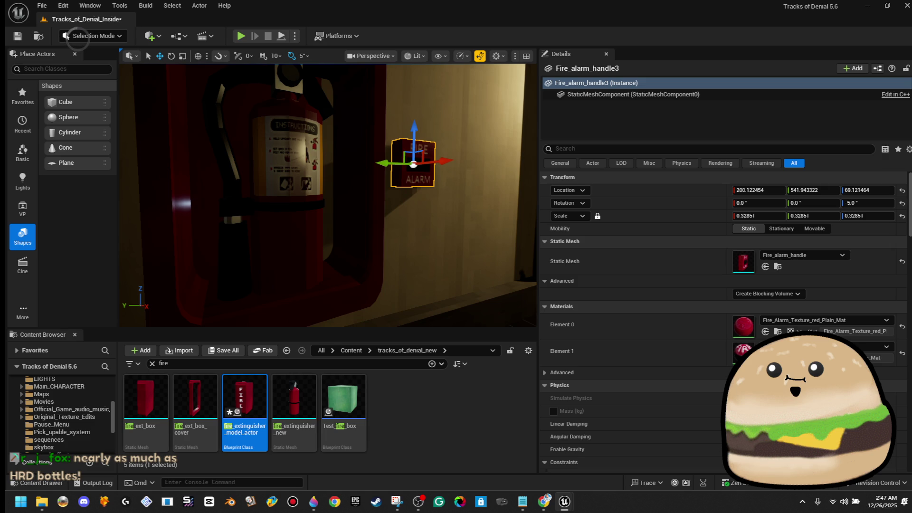
Rotate the extinguisher cabinet and red alarm box together by 5 degrees
left_click_drag(501, 249, 427, 266)
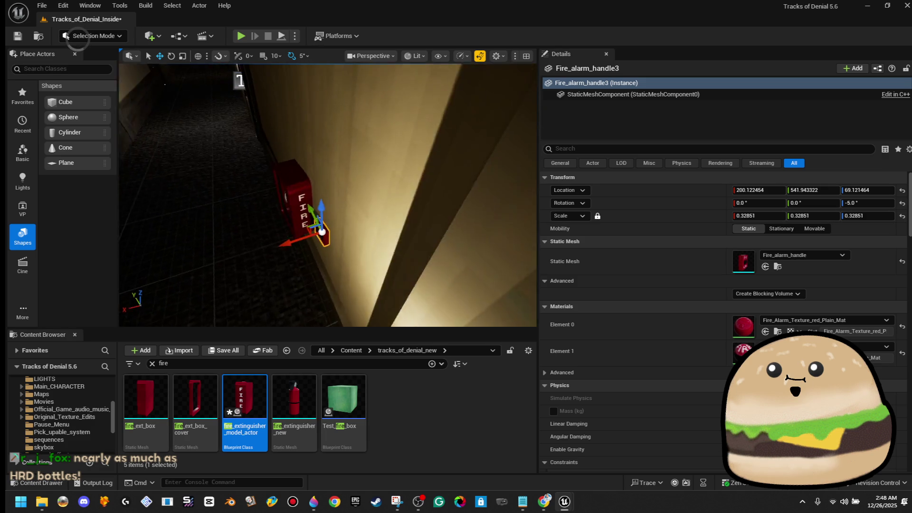
left_click(346, 232)
key("f")
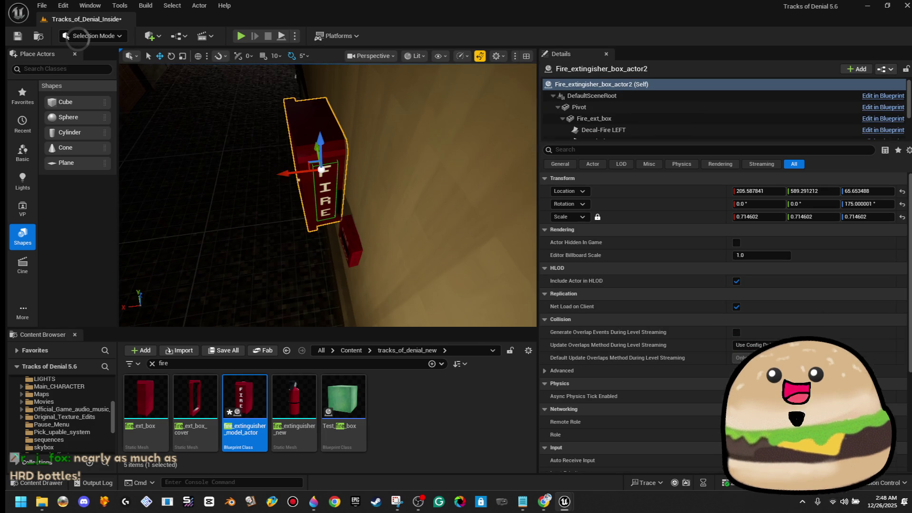
left_click(346, 232, "ctrl")
key("e")
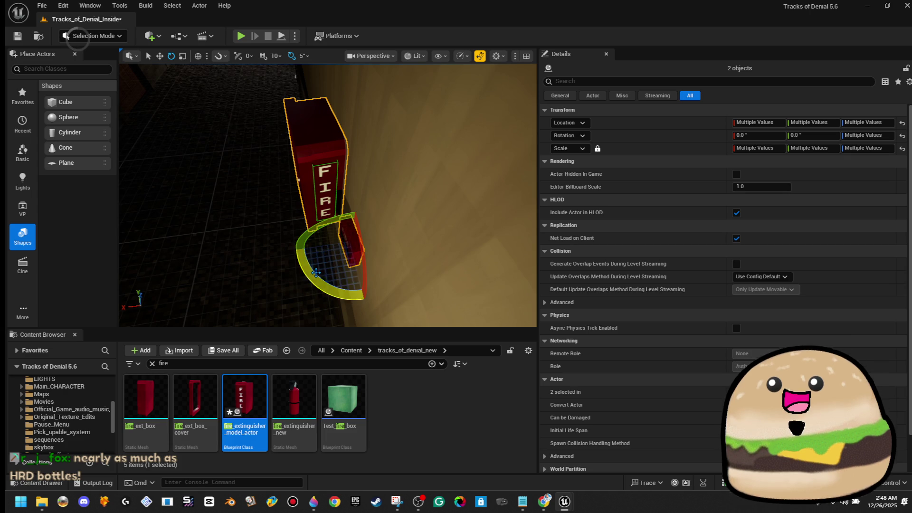
left_click_drag(294, 250, 316, 246)
key("w")
Slide Fire_alarm_handle3 slightly along the wall, then reselect the cabinet pair
left_click(346, 252)
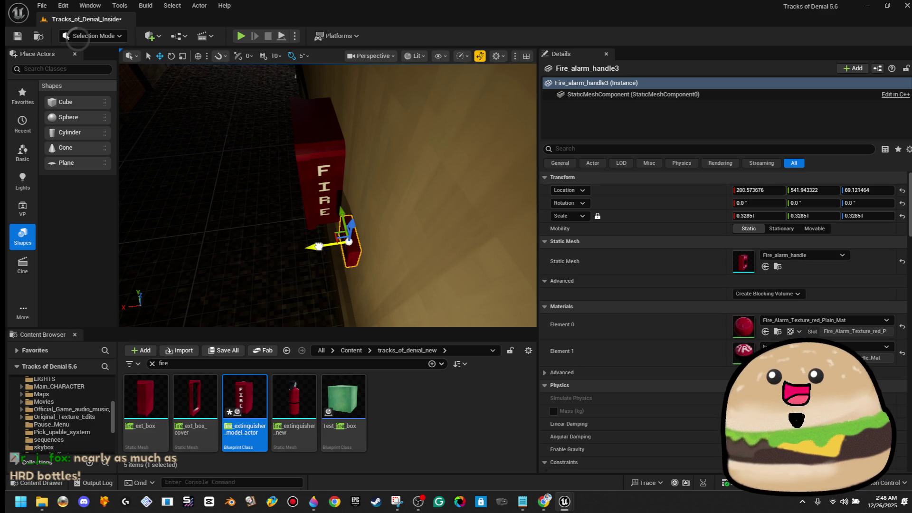
left_click_drag(319, 246, 329, 251)
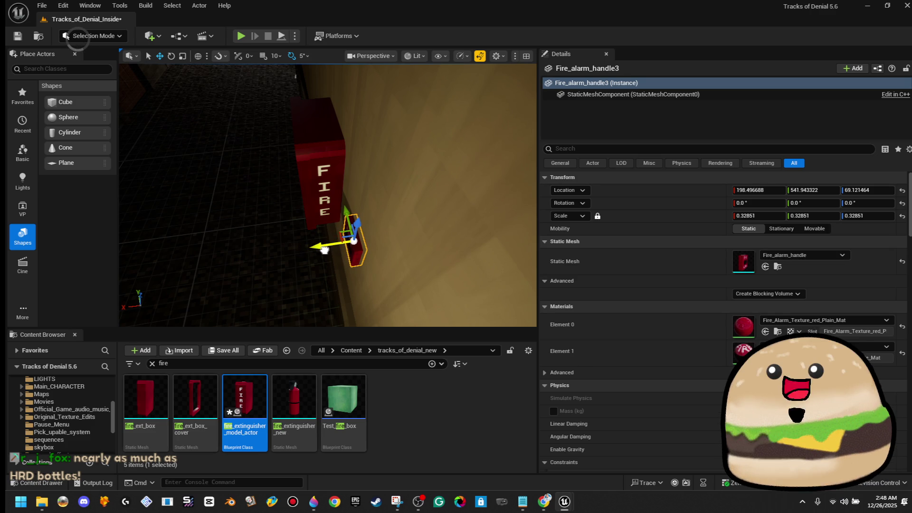
scroll(328, 195, "up", 2)
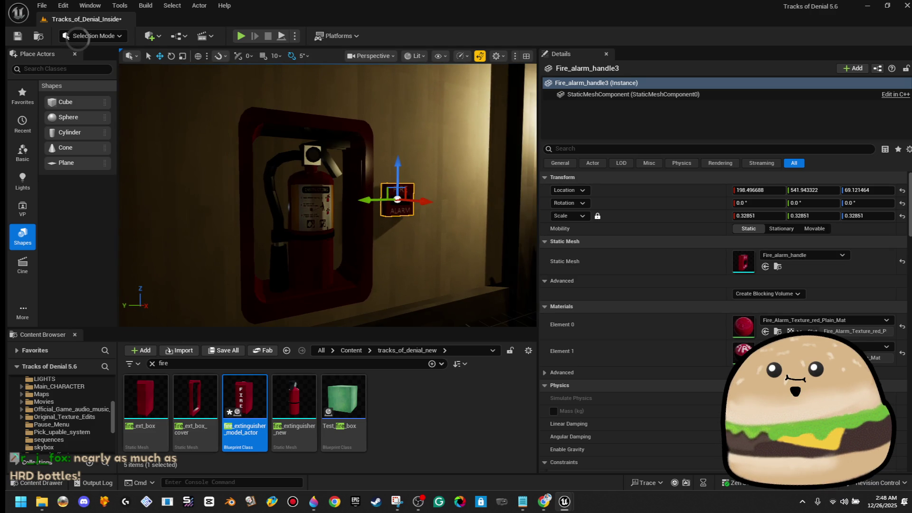
left_click(313, 223)
left_click_drag(328, 195, 371, 195)
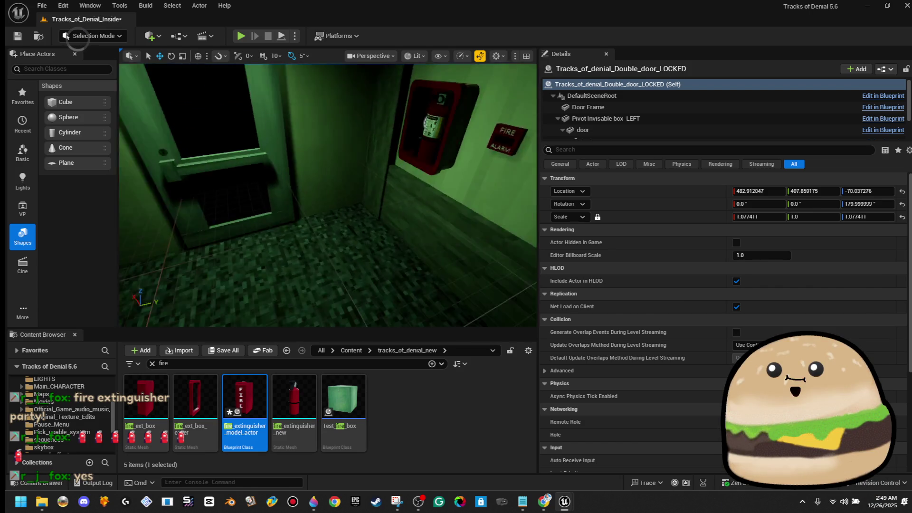
Play from a spot on the corridor floor and walk past the cabinet toward the EXIT door
right_click(333, 237)
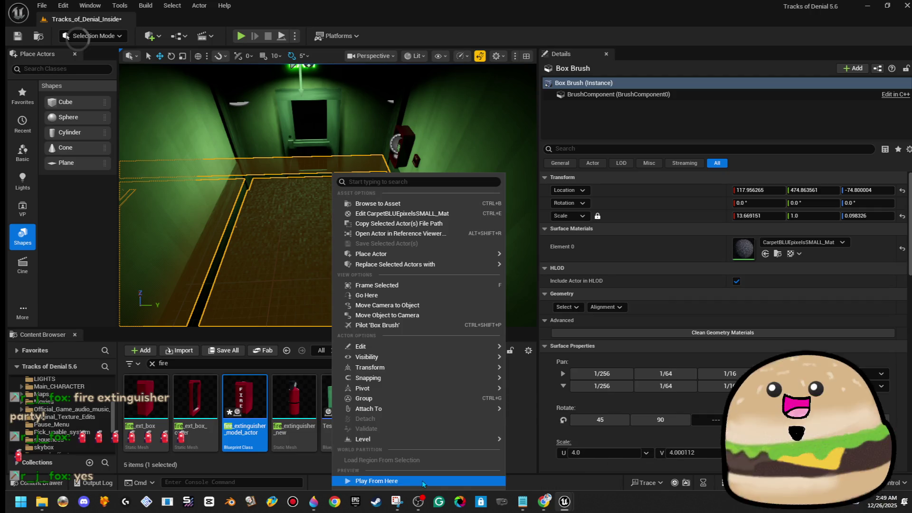
left_click(376, 481)
key("F11")
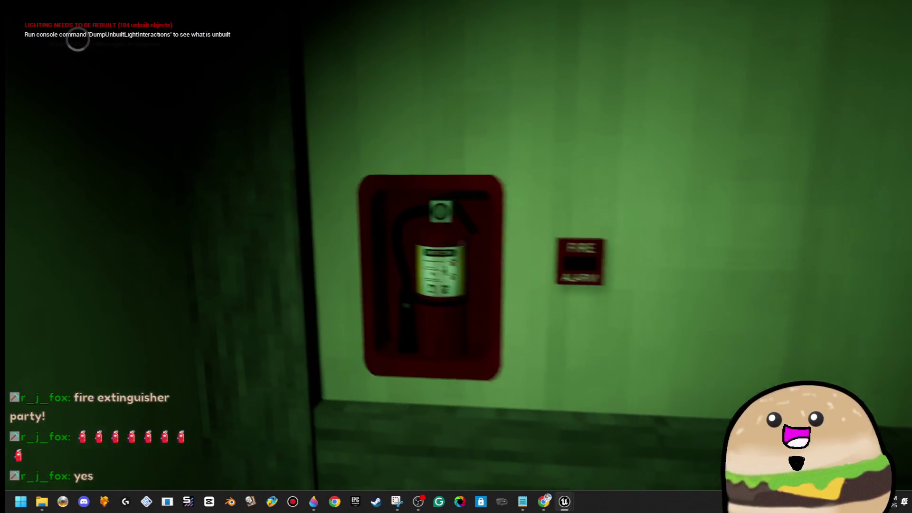
key("s")
key("a")
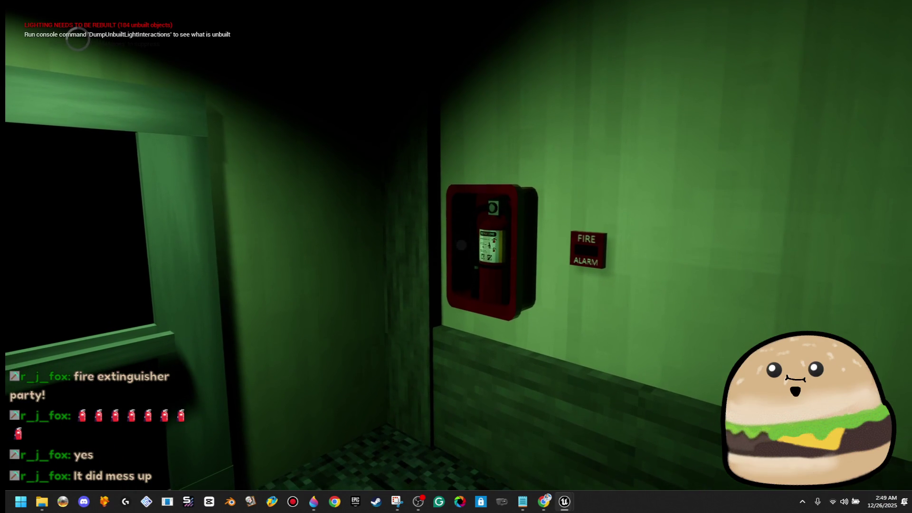
key("w")
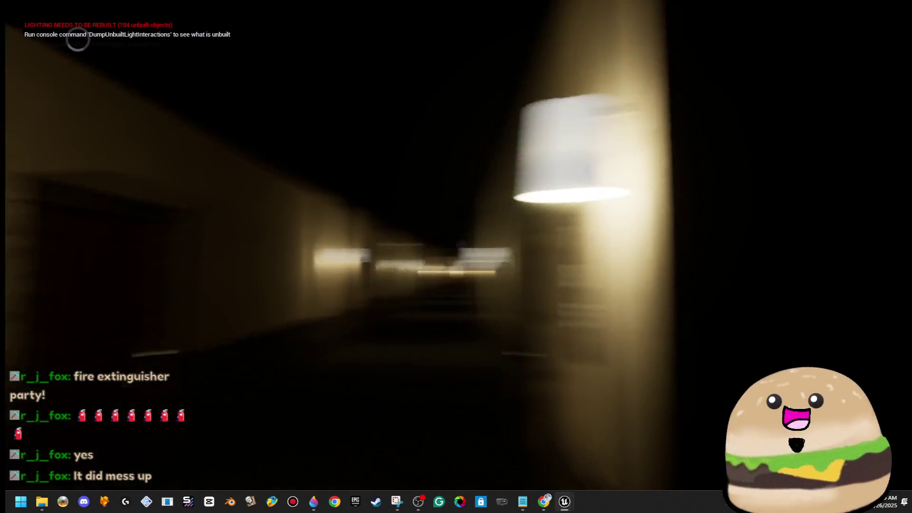
key("w")
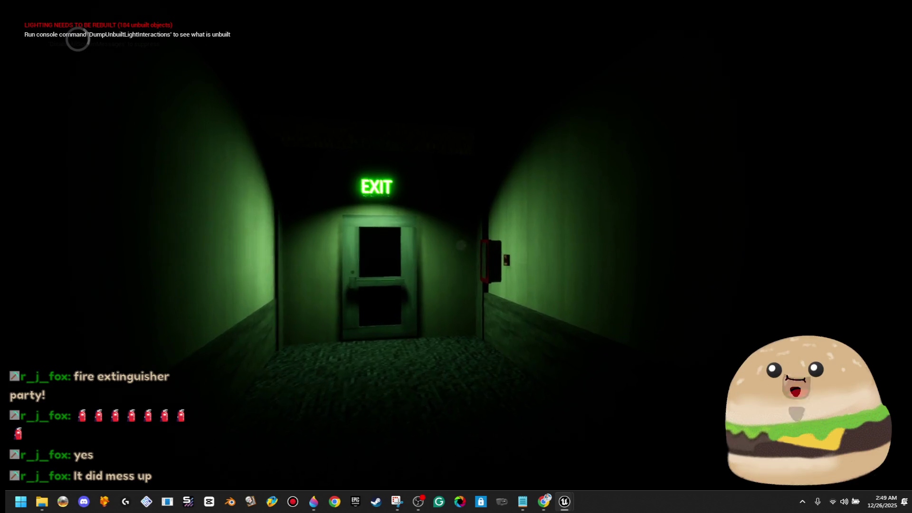
key("Escape")
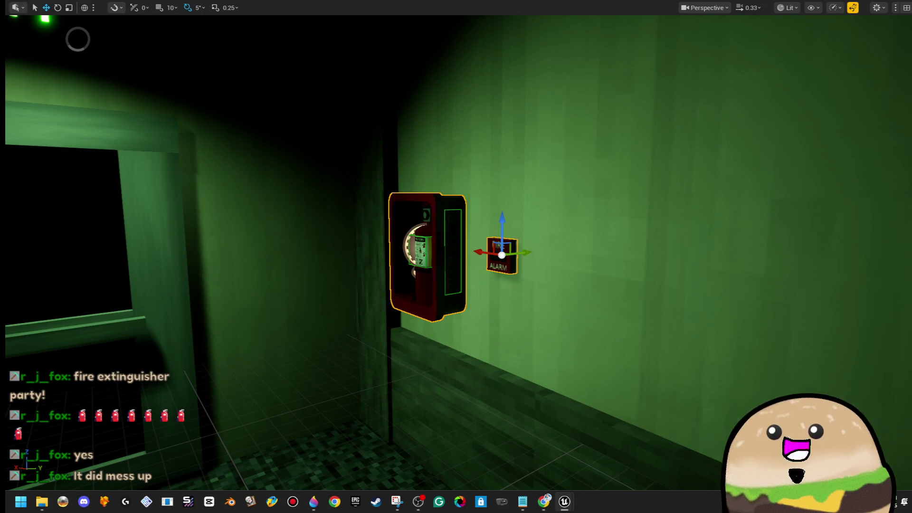
Fly the viewport down the hallway to the extinguisher cabinet near the Front Lobby doors
key("f")
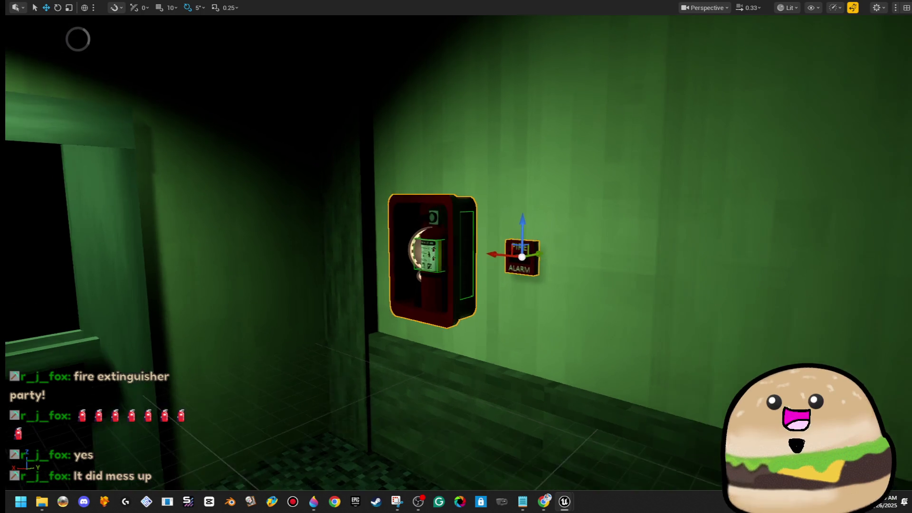
key("s")
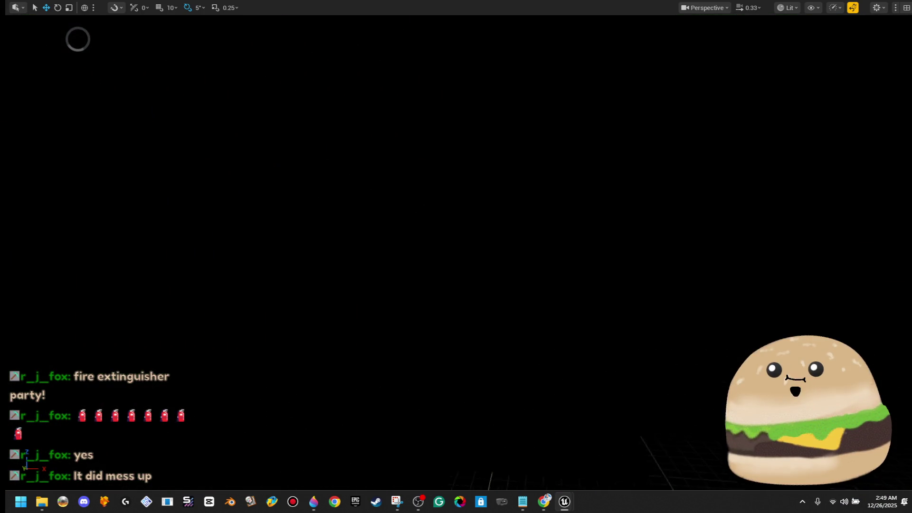
key("w")
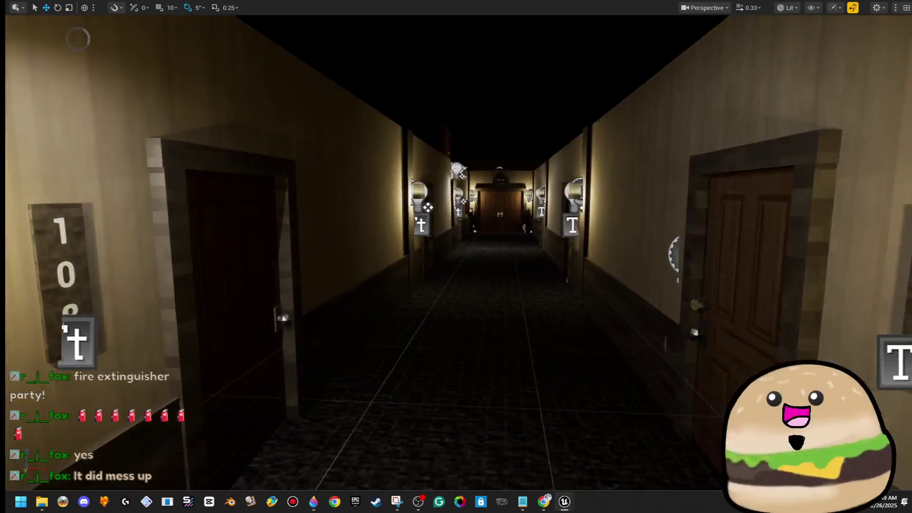
key("w")
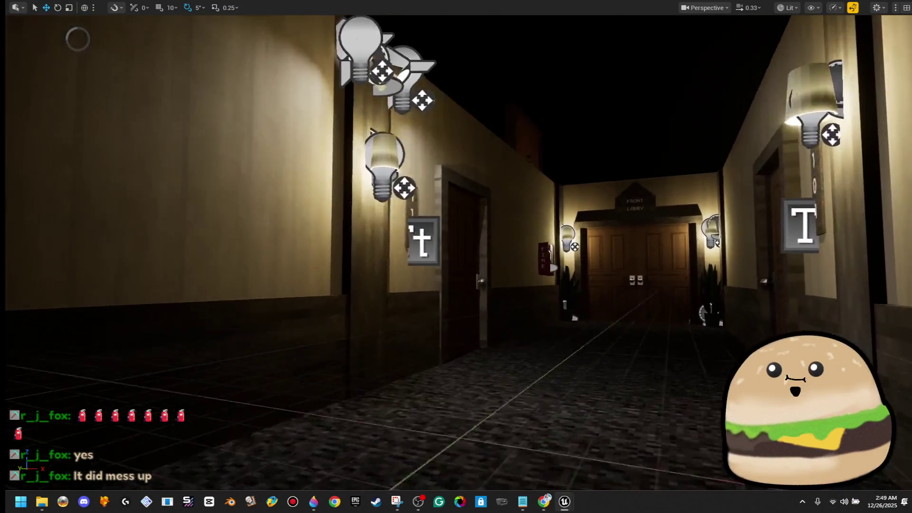
key("w")
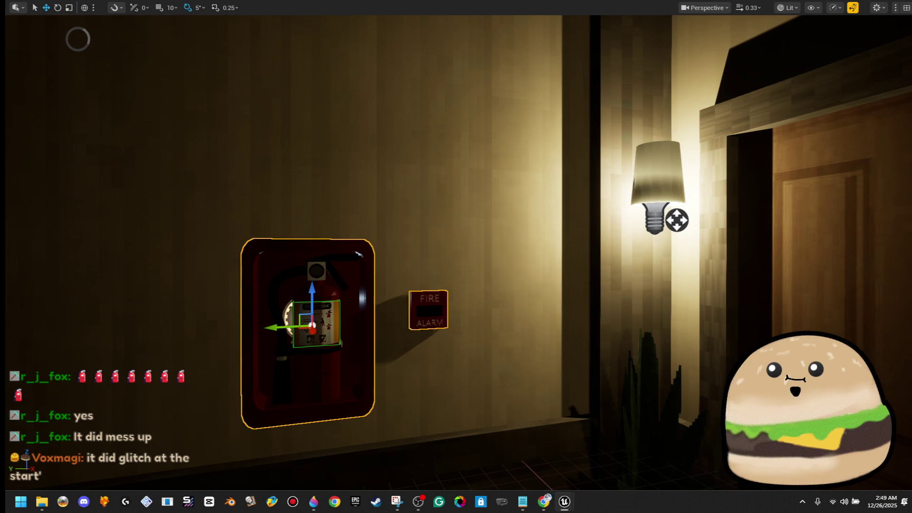
key("s")
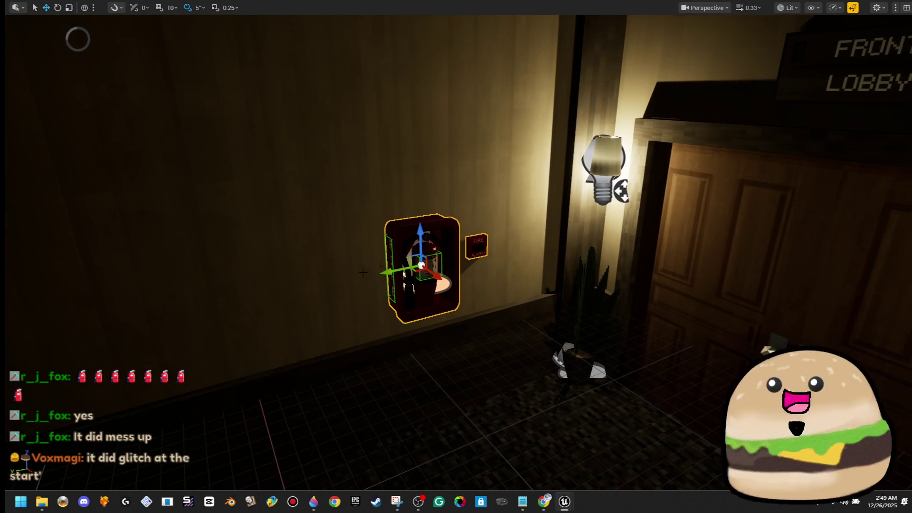
key("d")
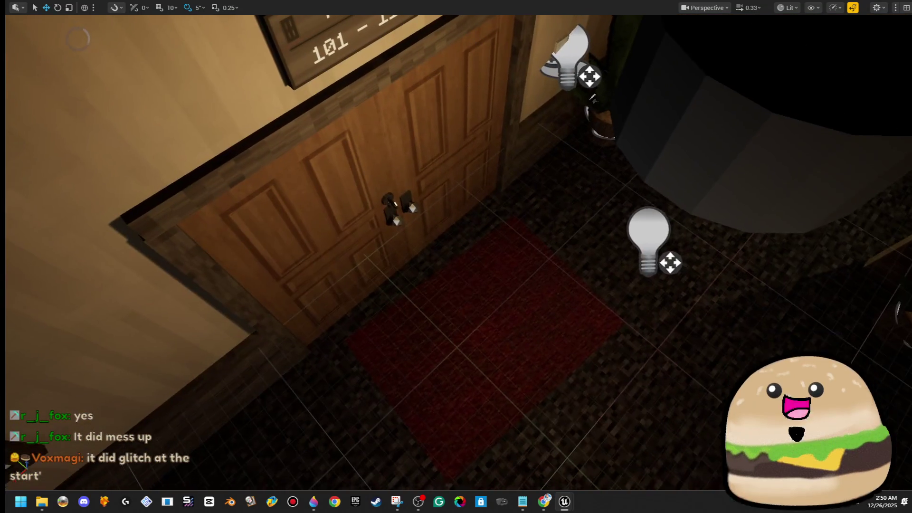
Play from the room door, walk to the corridor extinguisher, stop, and select the extinguisher box
right_click(715, 472)
left_click(715, 478)
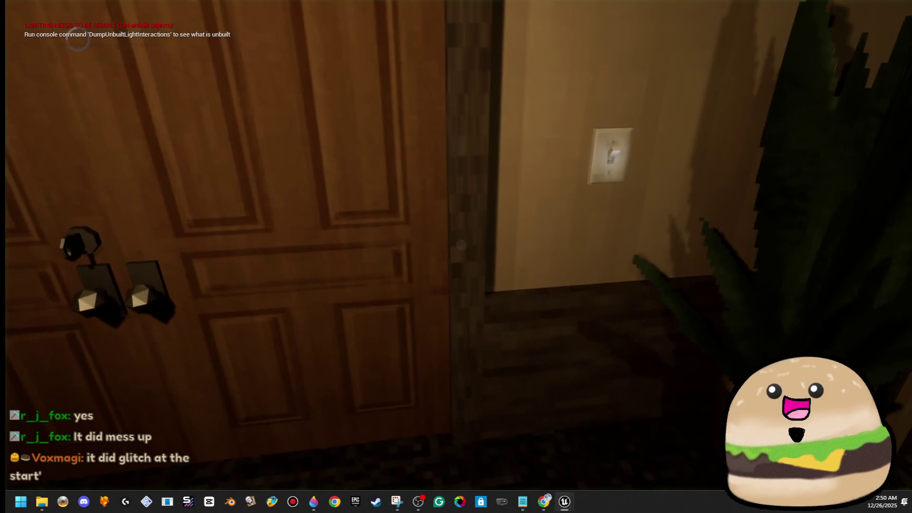
key("w")
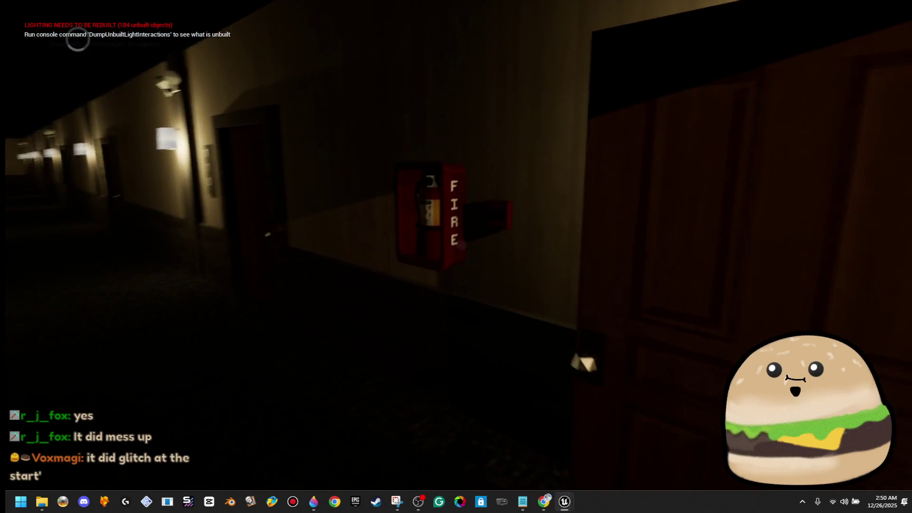
key("w")
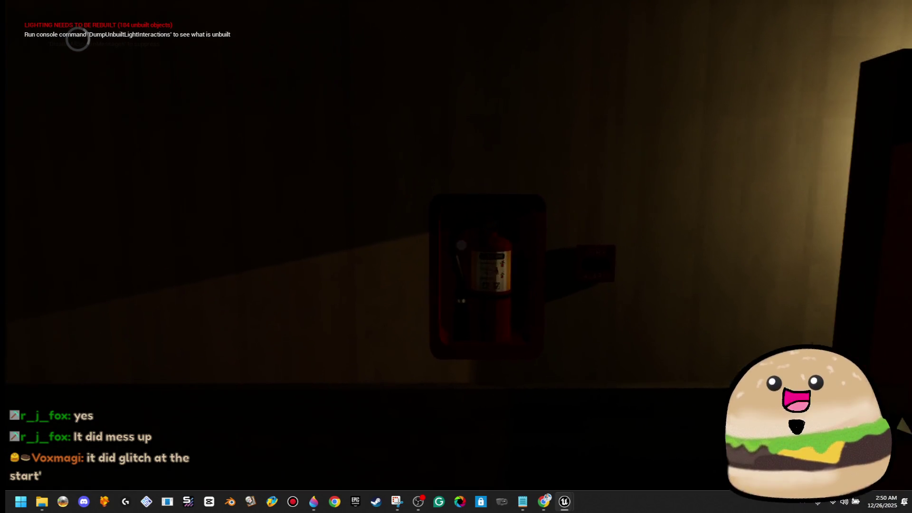
key("Escape")
left_click(508, 166)
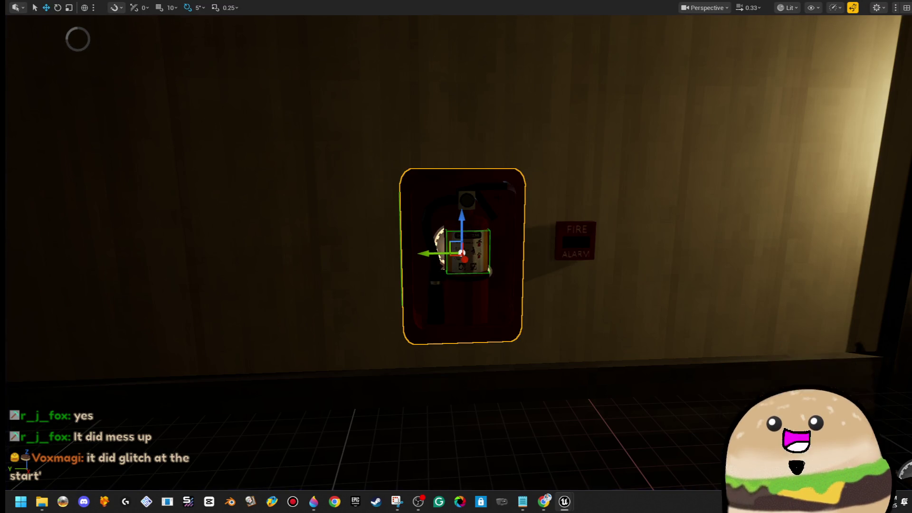
Exit immersive mode to restore the full editor layout and fly the view along the hallway
key("F11")
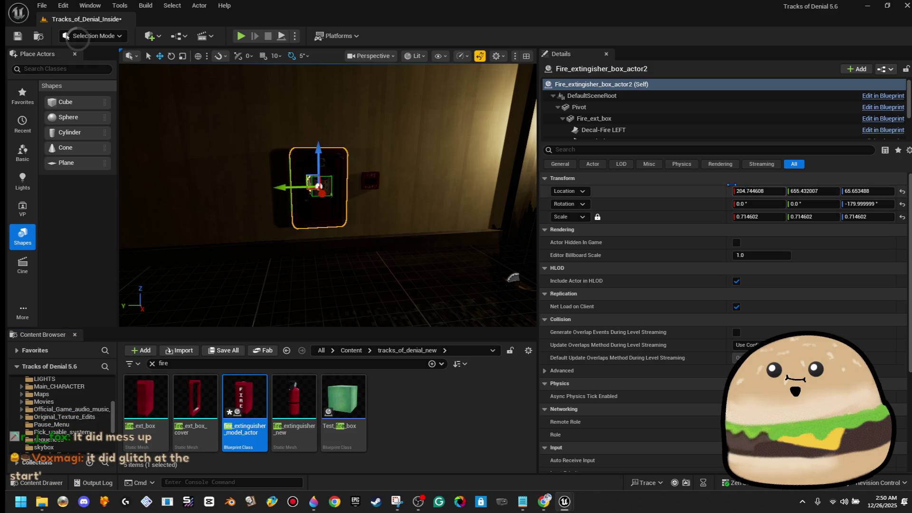
mouse_move(361, 228)
left_mouse_down()
mouse_move(375, 185)
mouse_move(373, 167)
mouse_move(366, 169)
mouse_move(385, 171)
left_mouse_up()
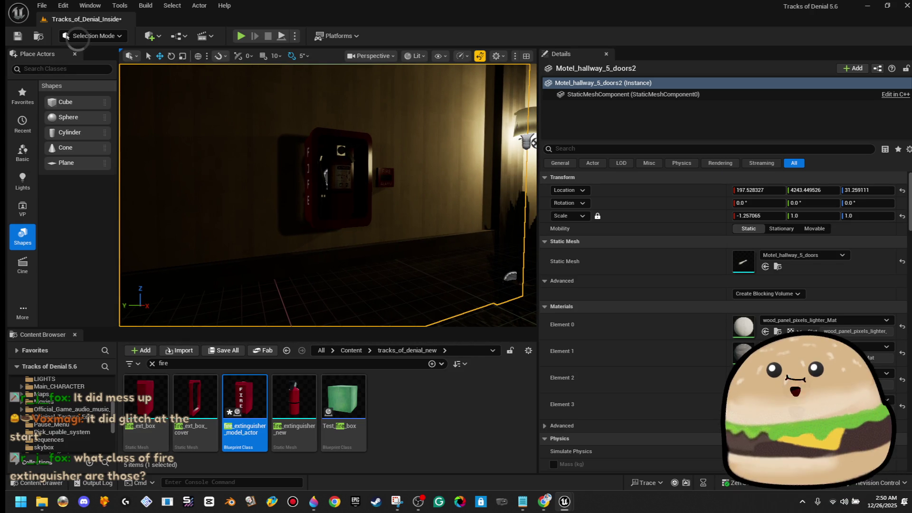
left_click_drag(452, 149, 375, 153)
right_click(399, 181)
Start playtesting, open the double door, and walk the corridor up to the extinguisher cabinet
left_click(506, 479)
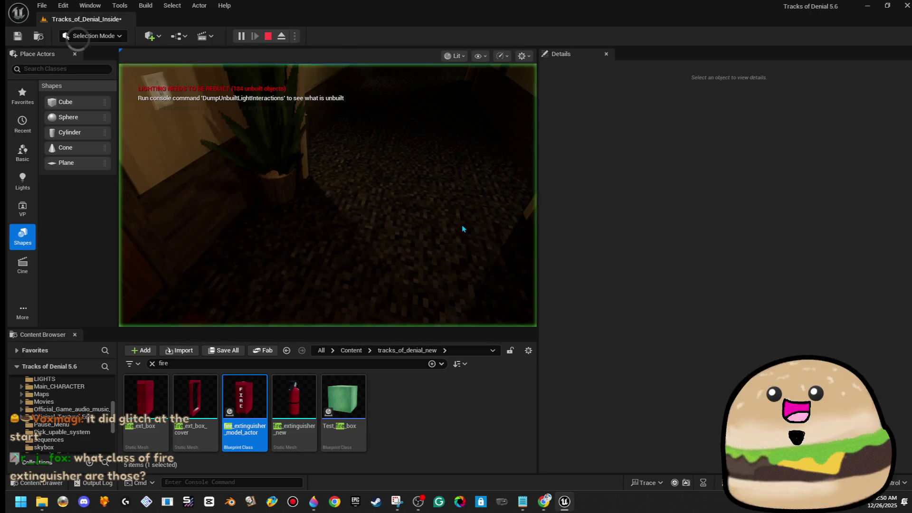
key("e")
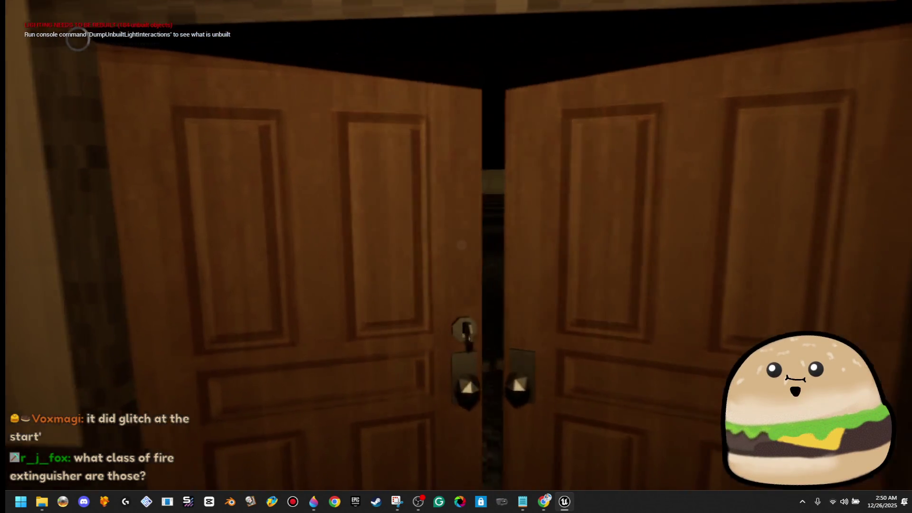
key("w")
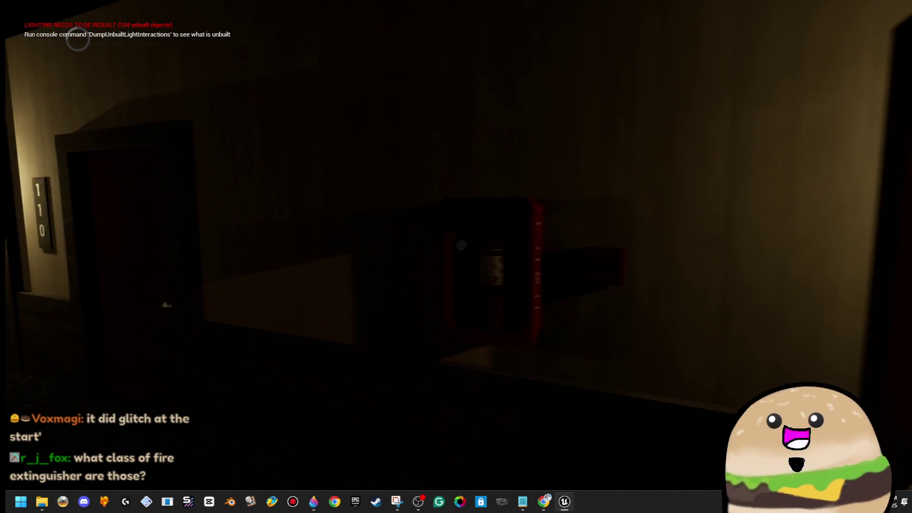
key("s")
key("w")
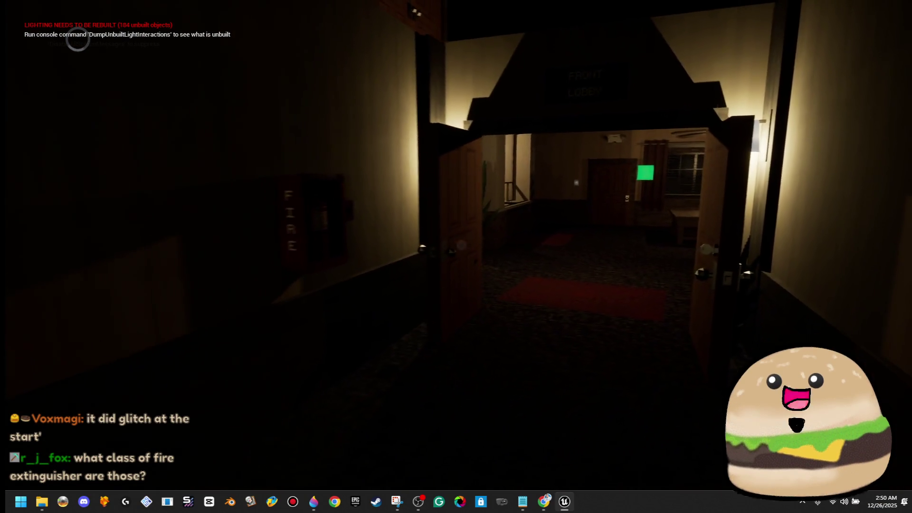
key("s")
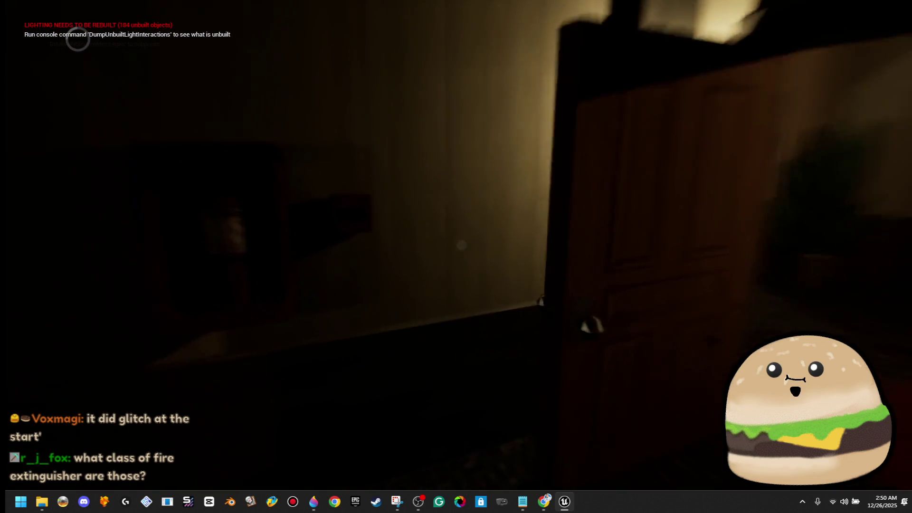
key("w")
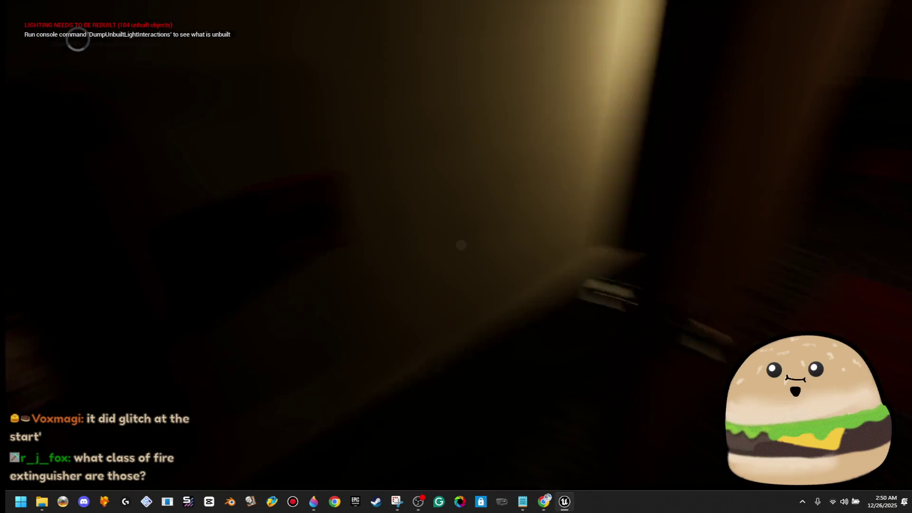
key("w")
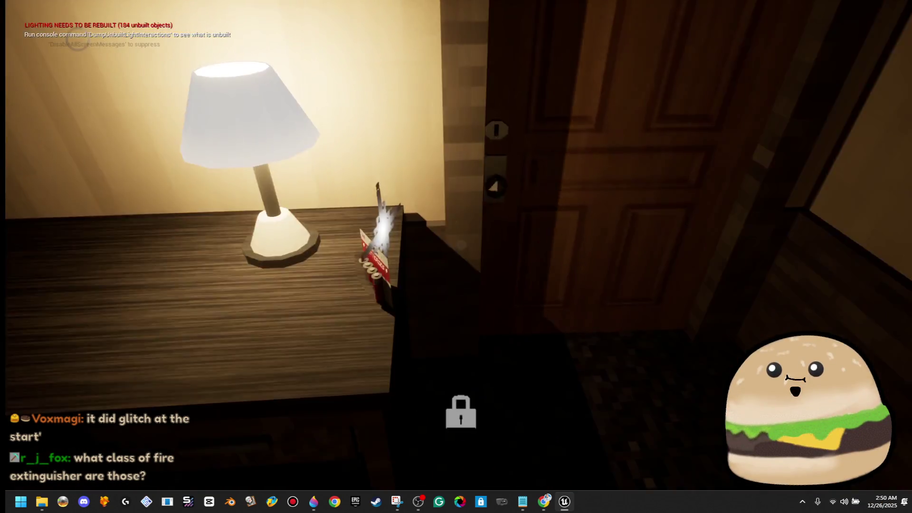
key("w")
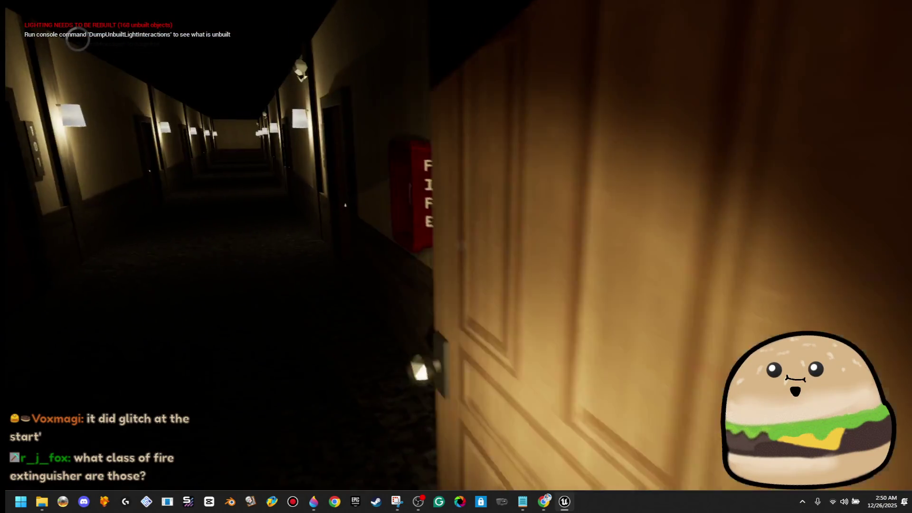
key("w")
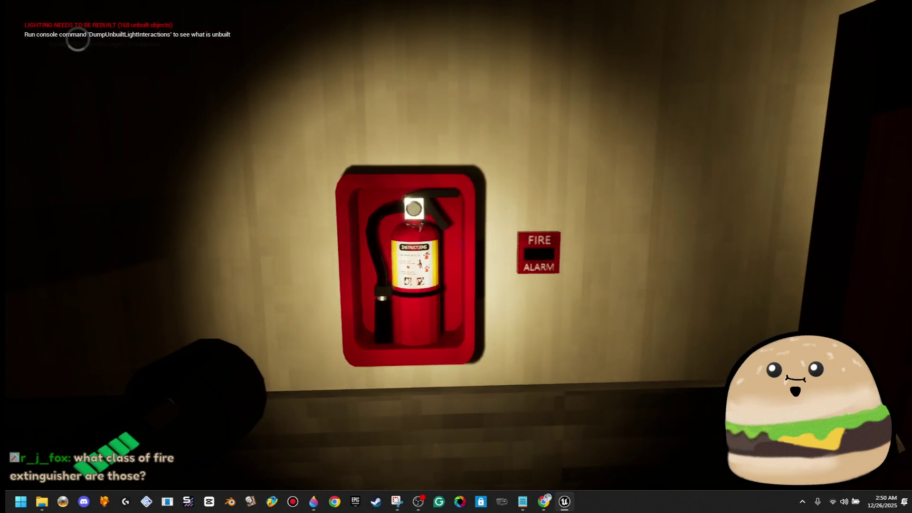
key("w")
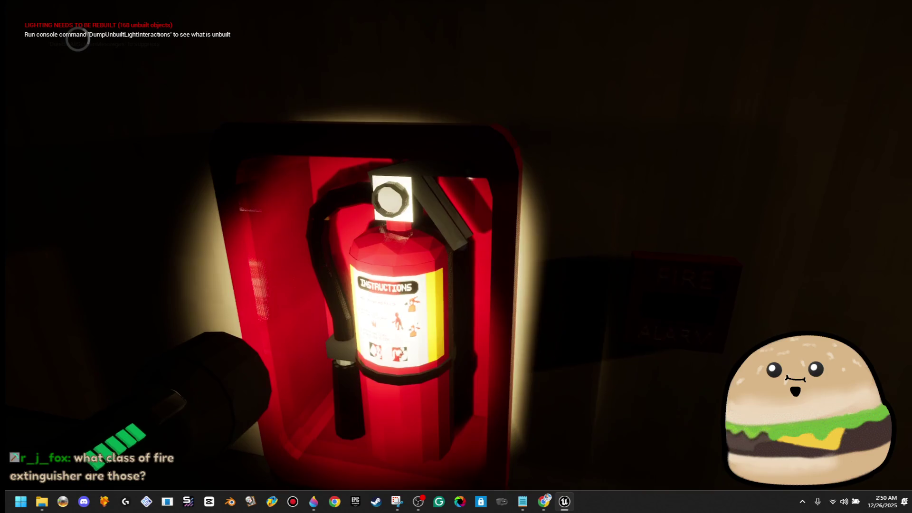
Inspect the cabinet and neighbouring fire alarm from several angles, then stop the playtest
key("s")
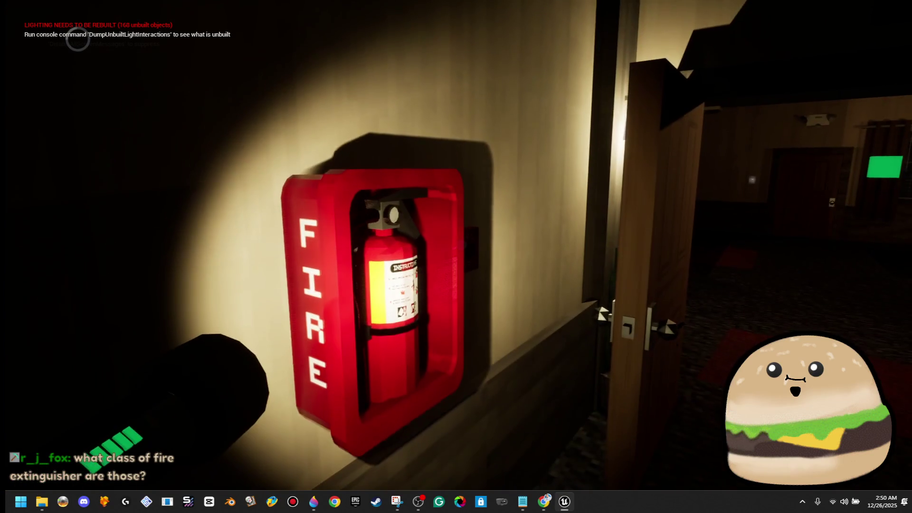
key("a")
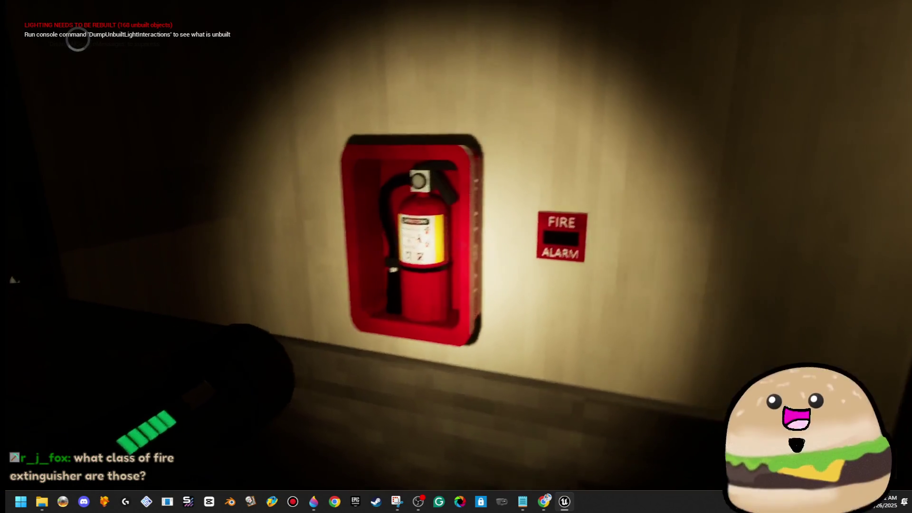
key("s")
key("w")
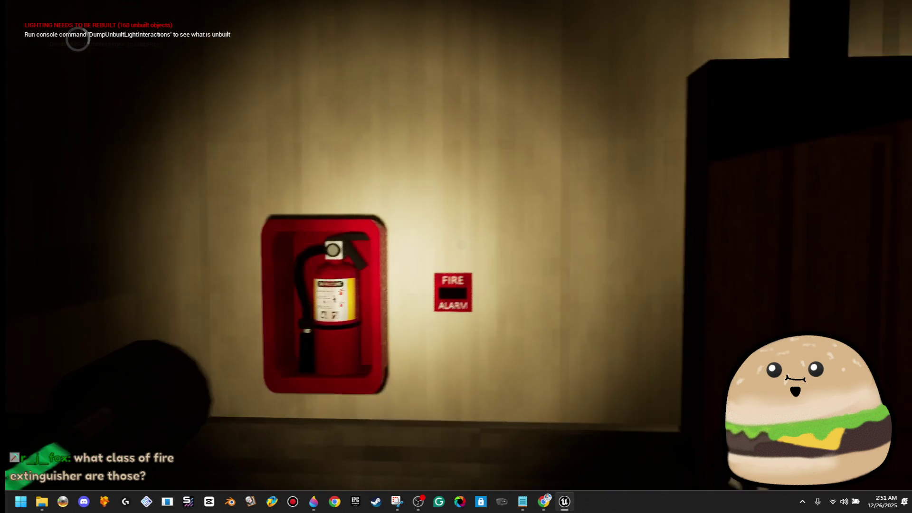
key("a")
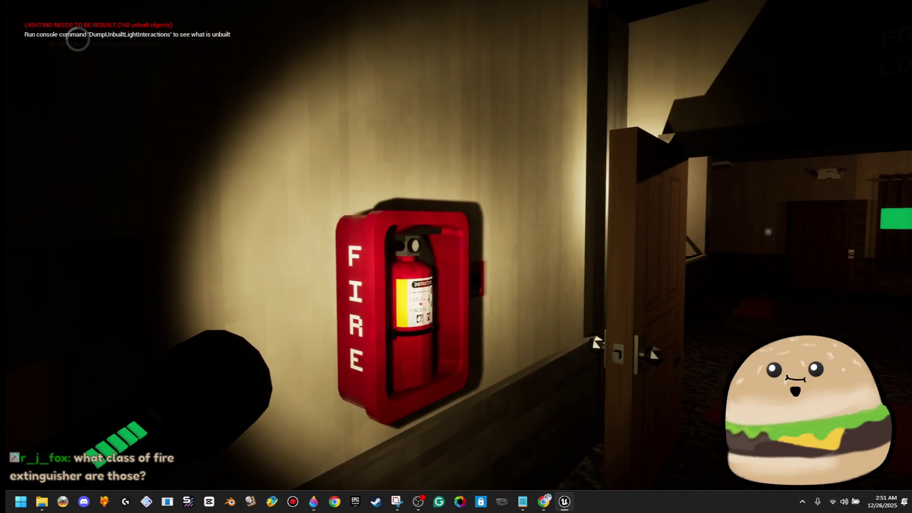
key("a")
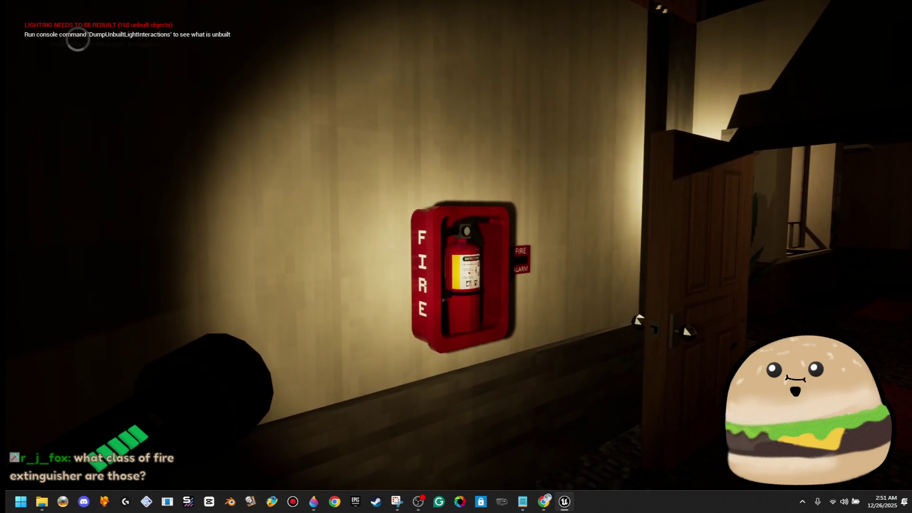
key("a")
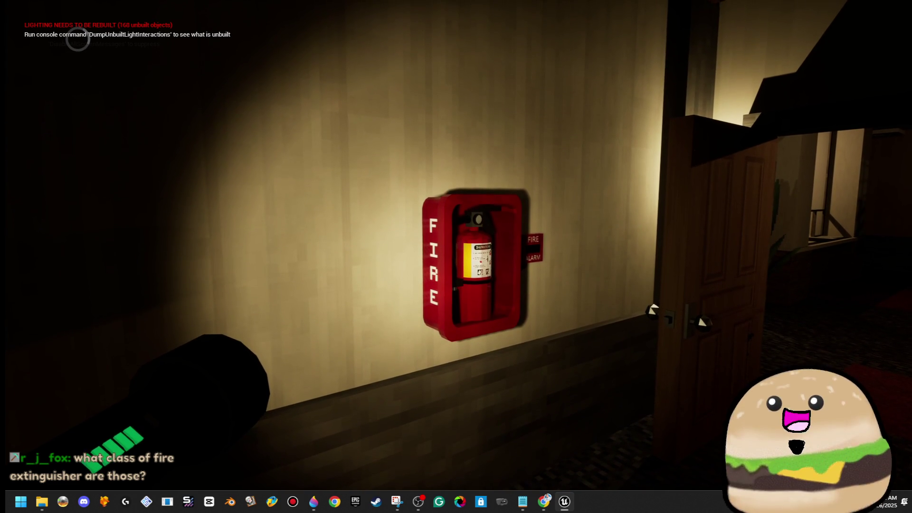
key("a")
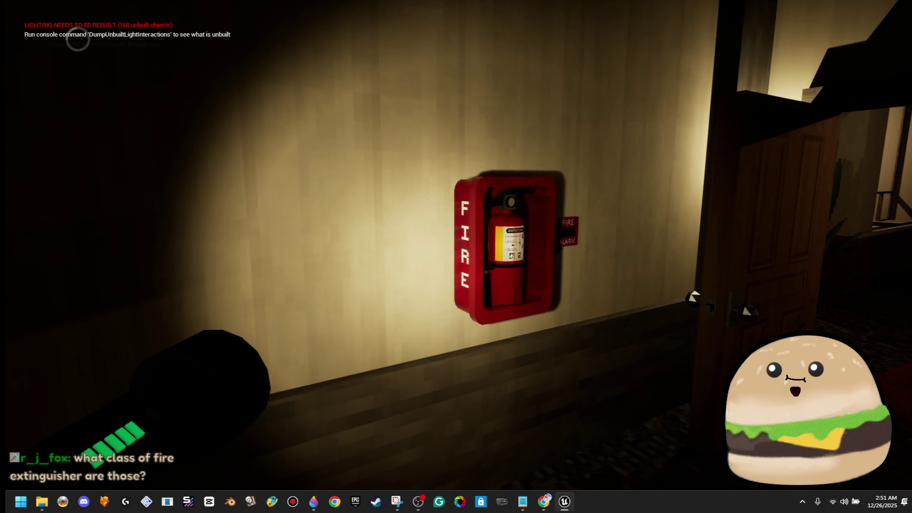
key("a")
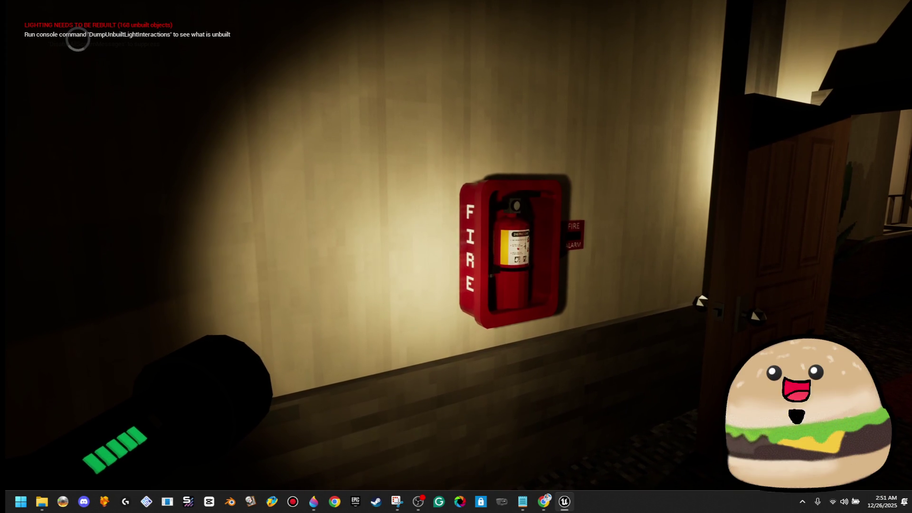
key("a")
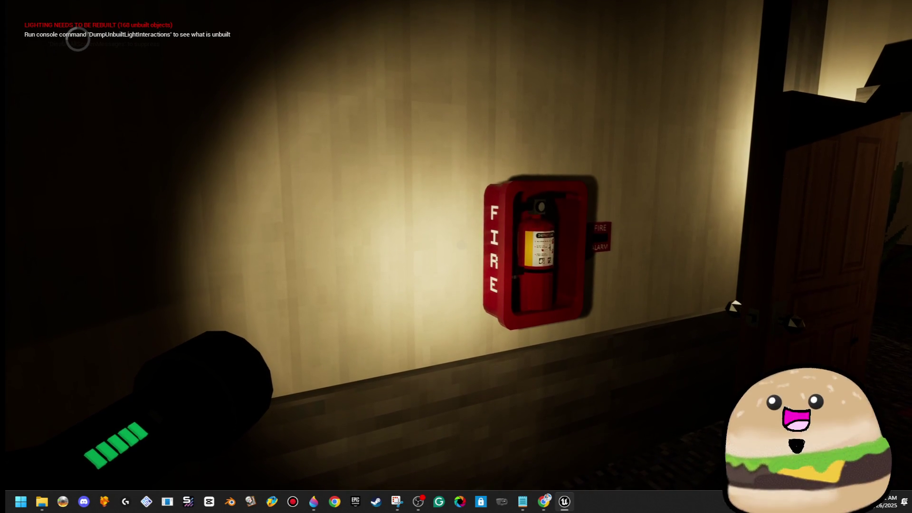
key("w")
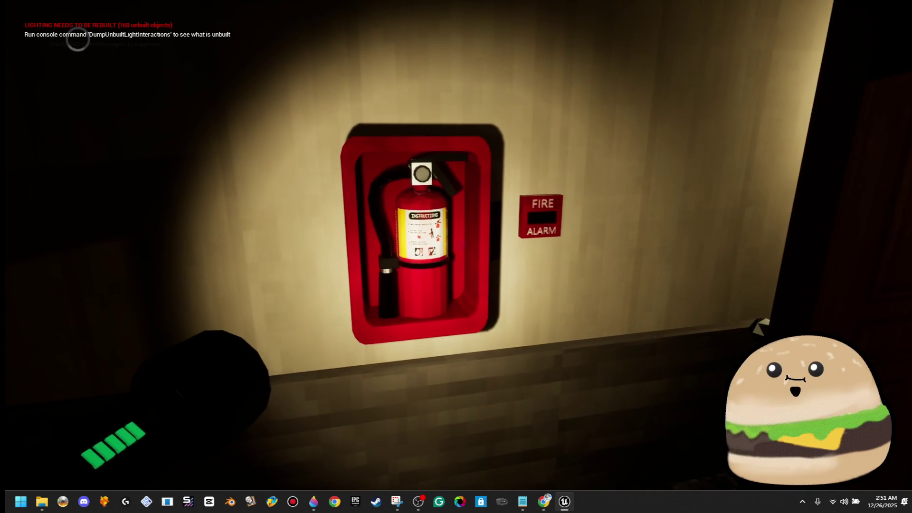
key("s")
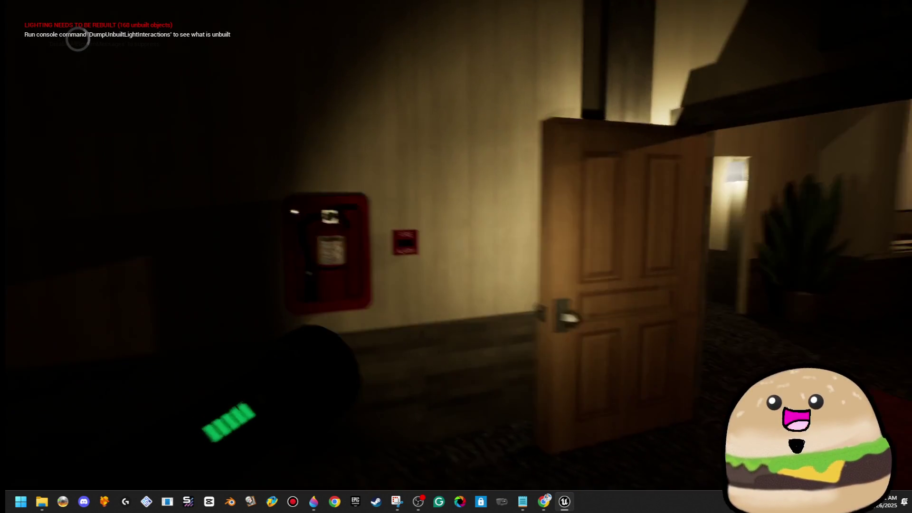
key("w")
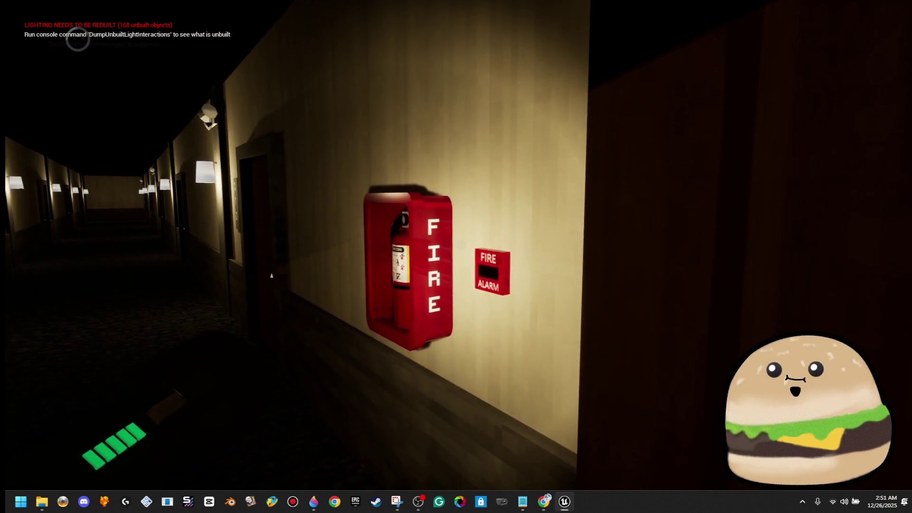
key("w")
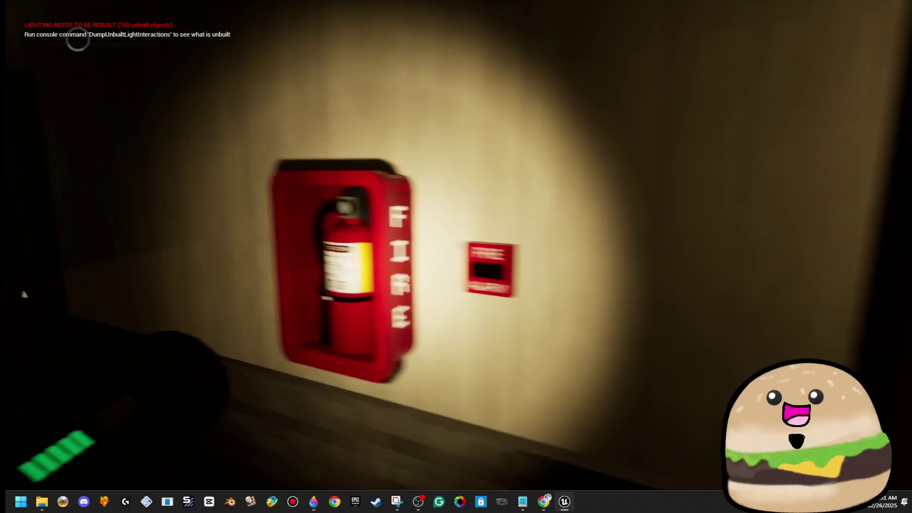
key("s")
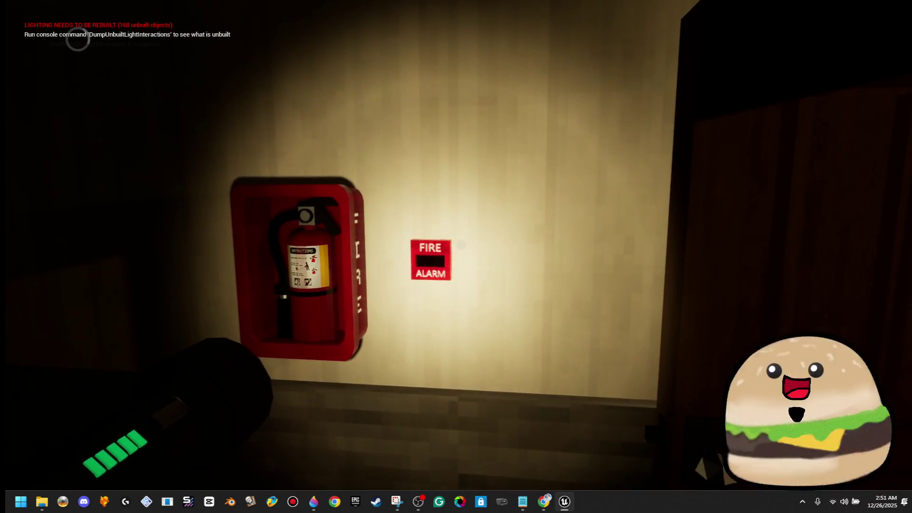
key("w")
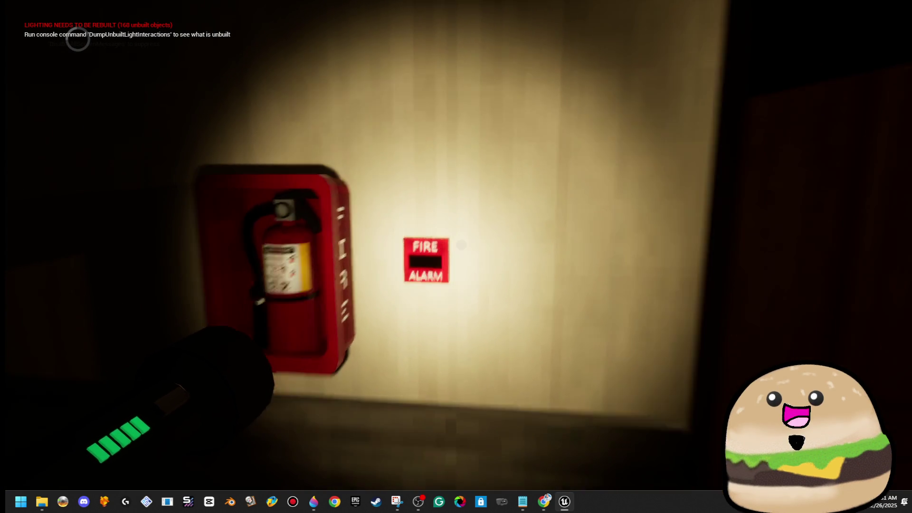
key("w")
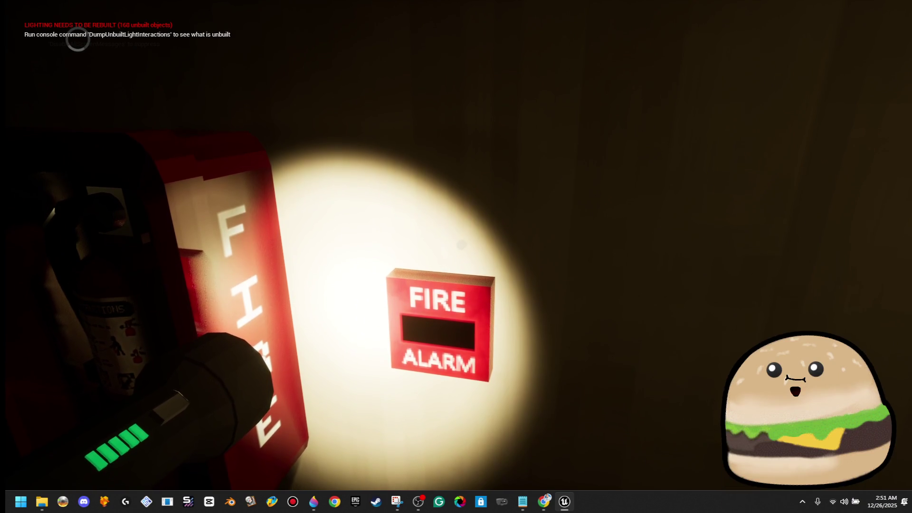
key("s")
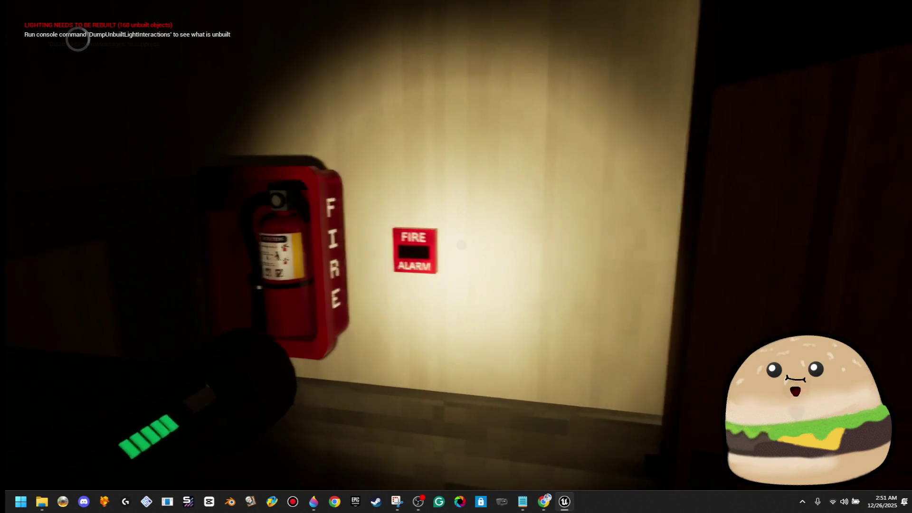
key("Escape")
Open the fire alarm mesh, its handle material and texture for inspection, then close them
right_click(414, 259)
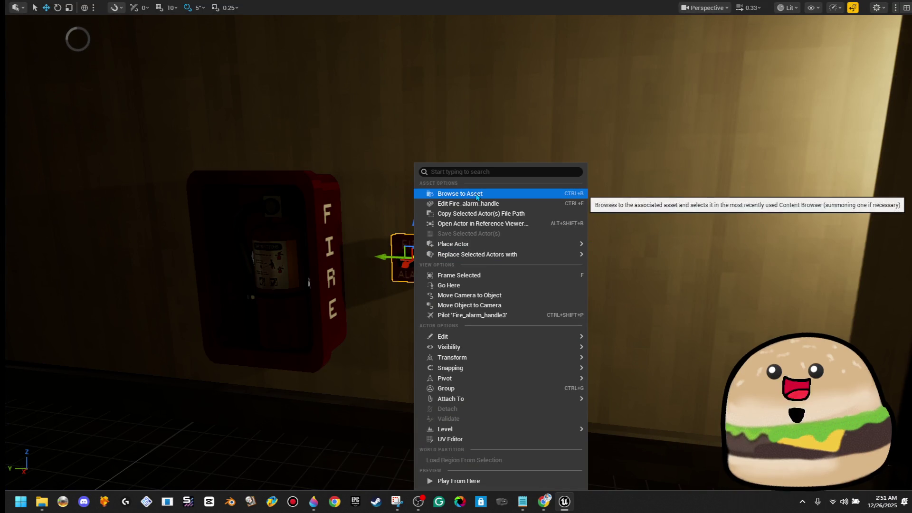
left_click(485, 206)
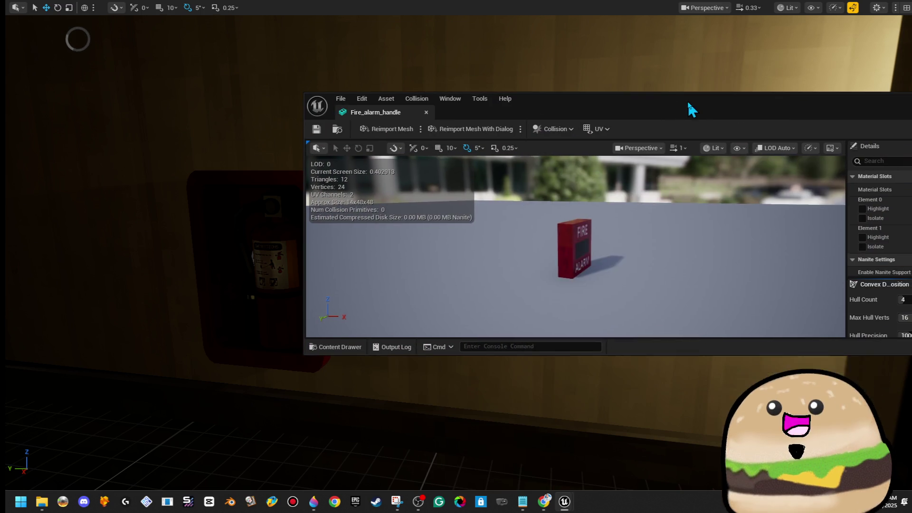
left_click_drag(687, 100, 361, 92)
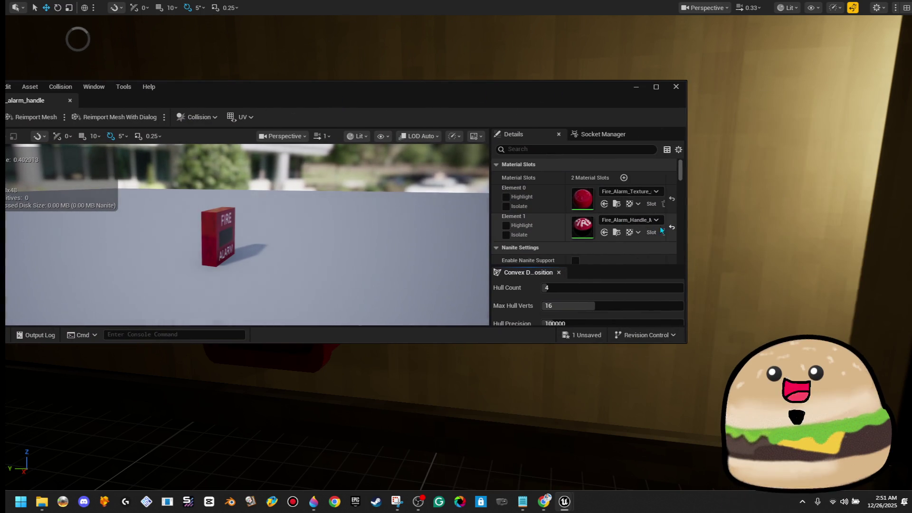
double_click(583, 232)
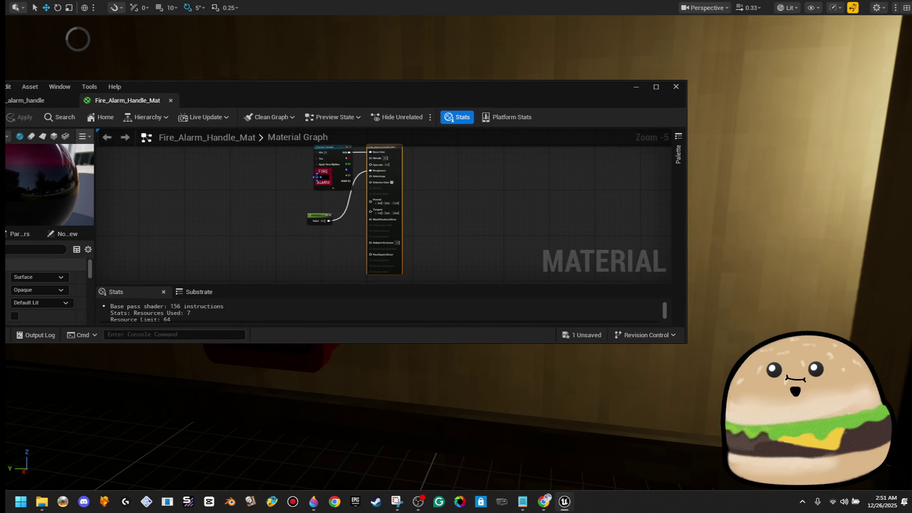
double_click(323, 98)
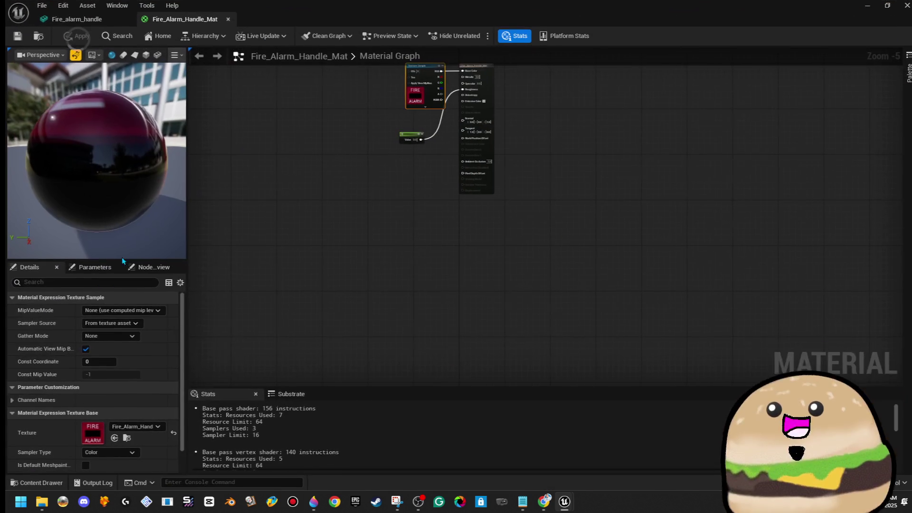
double_click(88, 434)
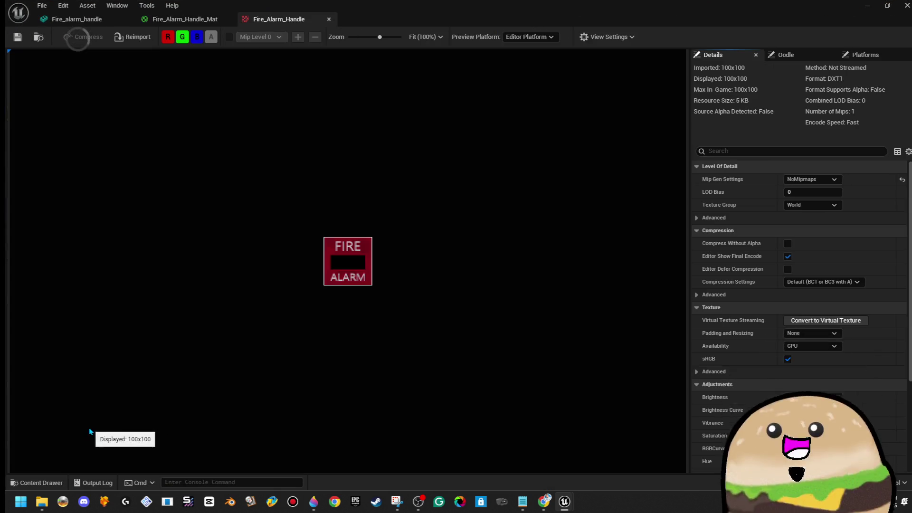
left_click(328, 21)
left_click(228, 19)
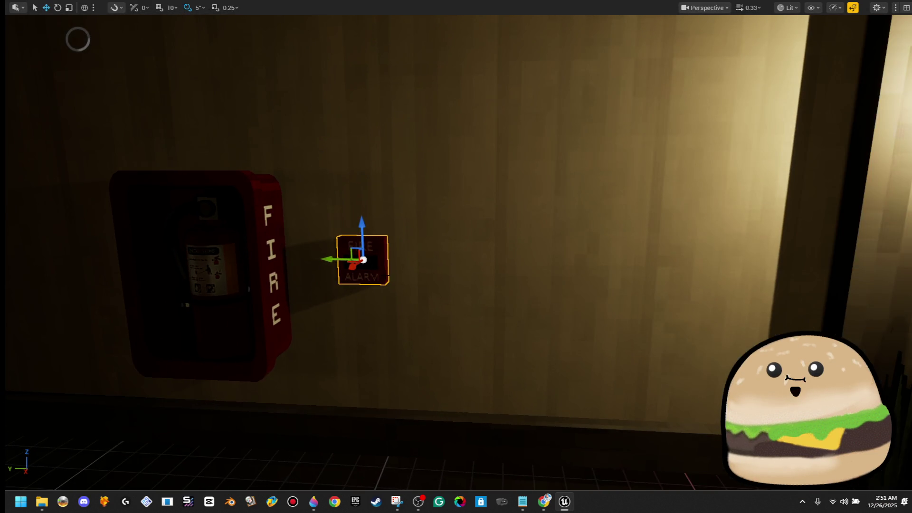
key("F11")
Search the Content Browser for 'fire_' and show the Fire_Alarm_Handle texture in Explorer
left_click(270, 364)
type("ire_")
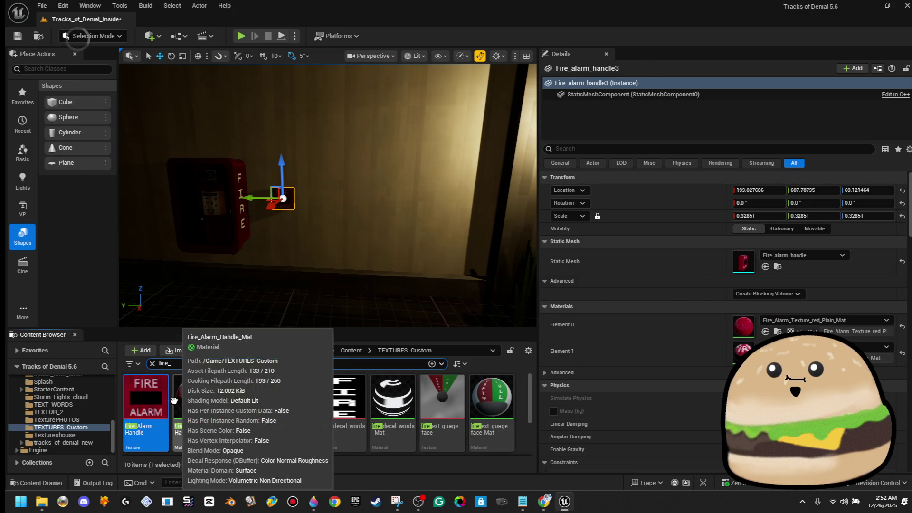
right_click(157, 416)
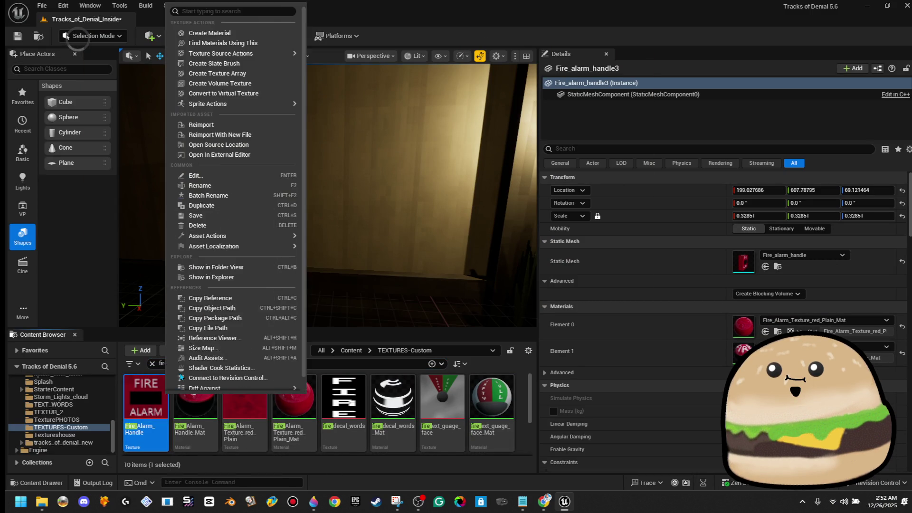
left_click(253, 279)
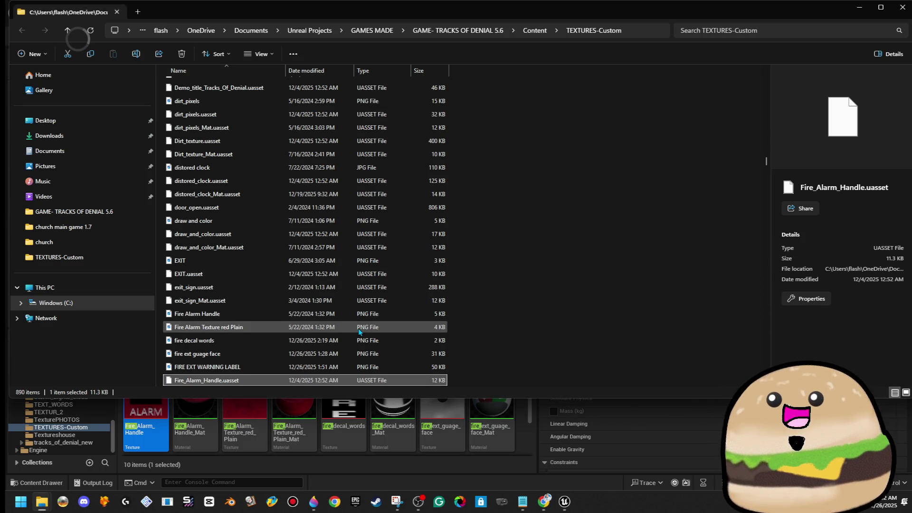
Search the textures folder for 'alarm' and bring up the Fire Alarm Handle PNG's context menu
scroll(360, 331, "down", 7)
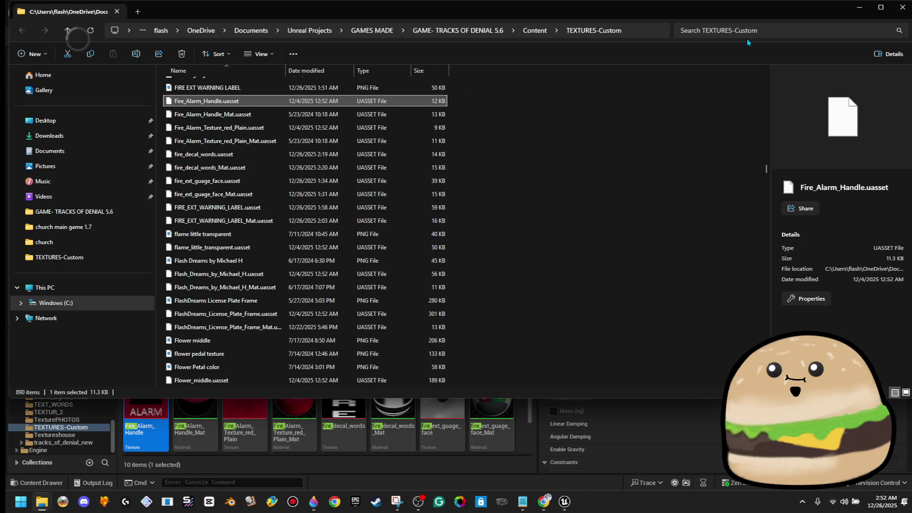
left_click(770, 30)
type("fire ")
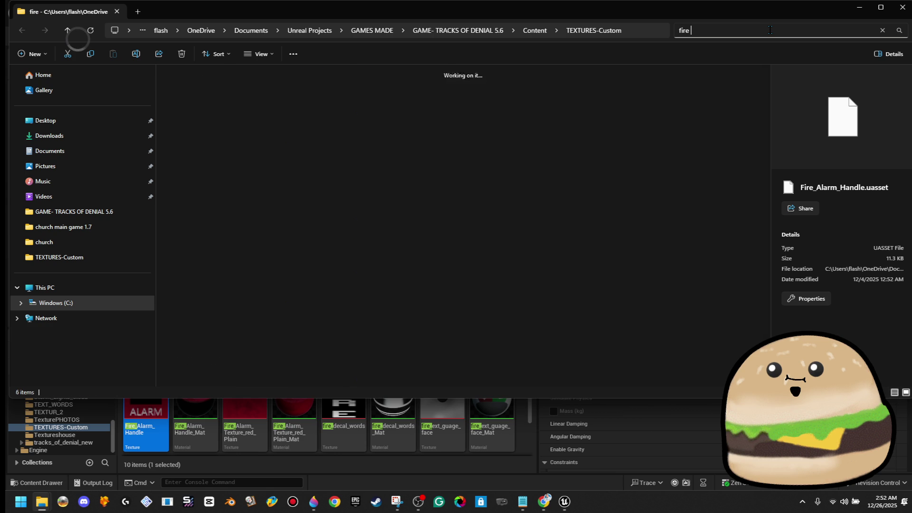
type("alarm")
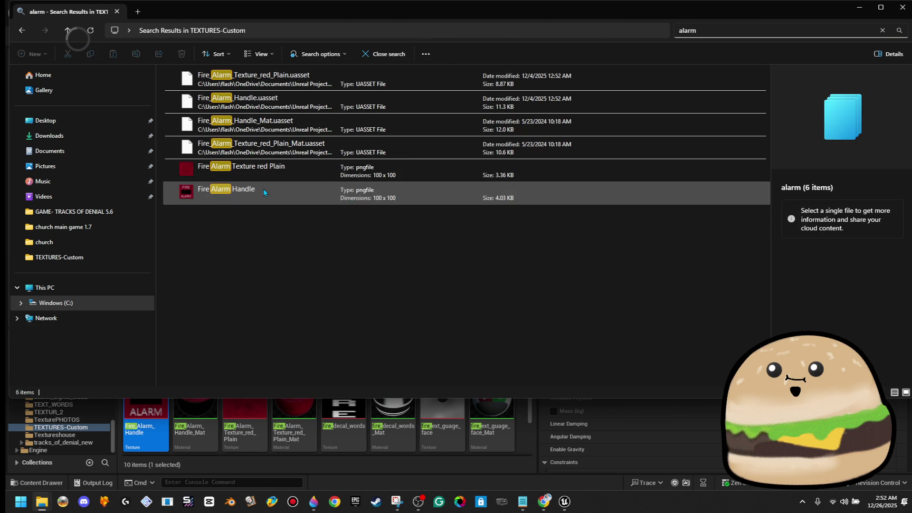
left_click(263, 189)
right_click(252, 189)
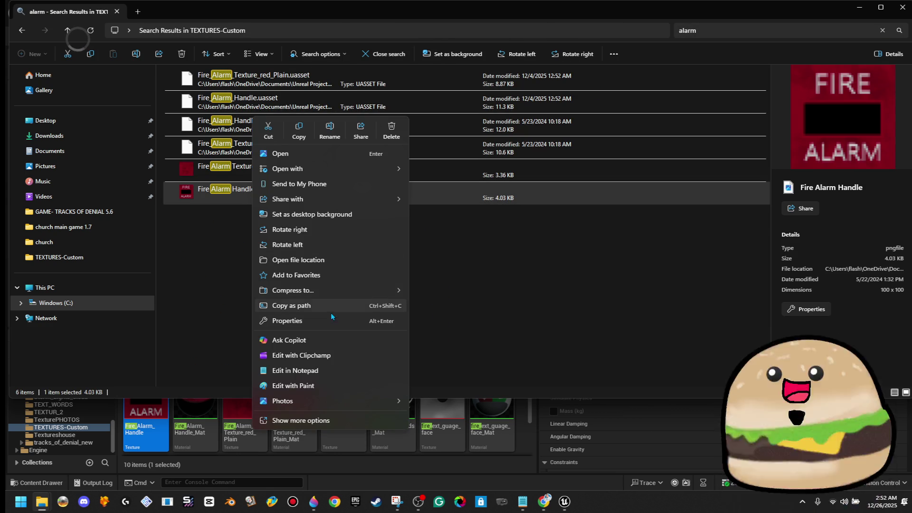
Open Fire Alarm Handle.png in Paint 3D, zoom in, and brush dark red over FIRE and ALARM
mouse_move(377, 168)
left_click(458, 200)
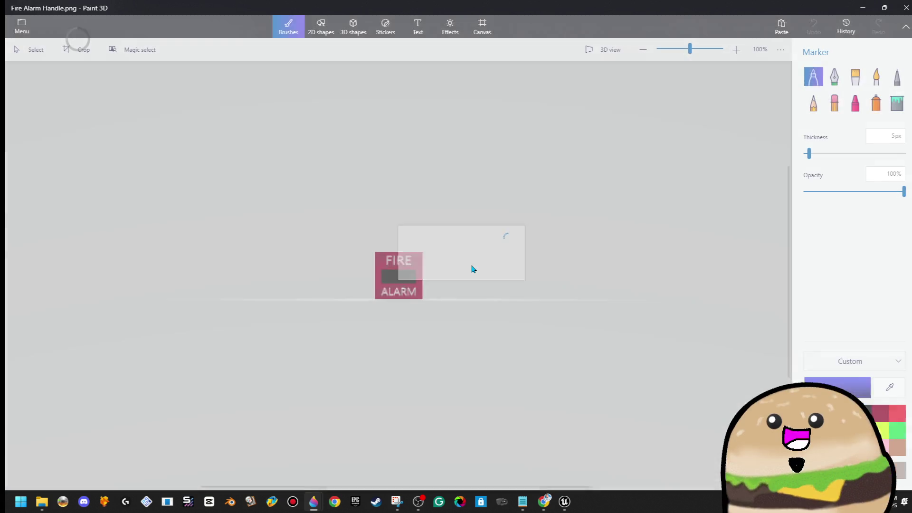
scroll(407, 282, "up", 5)
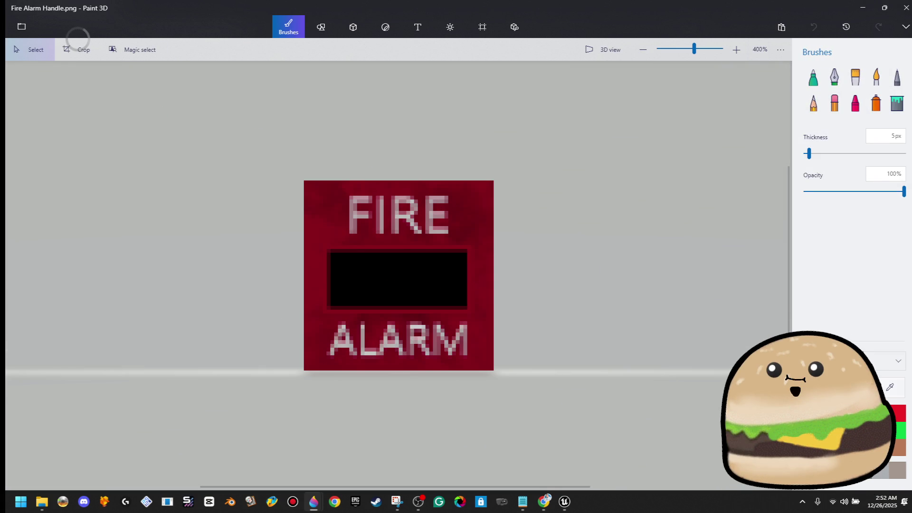
scroll(475, 209, "up", 4)
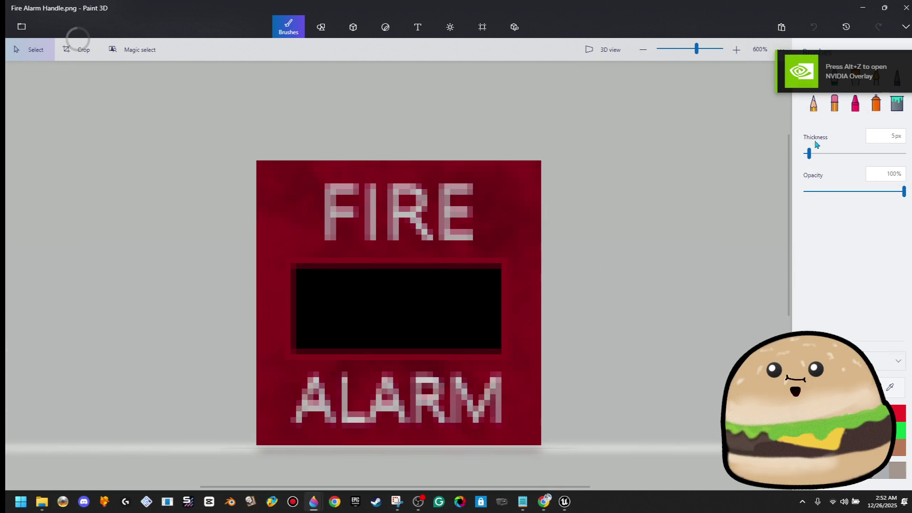
mouse_move(460, 227)
left_mouse_down()
mouse_move(297, 206)
mouse_move(418, 224)
left_mouse_up()
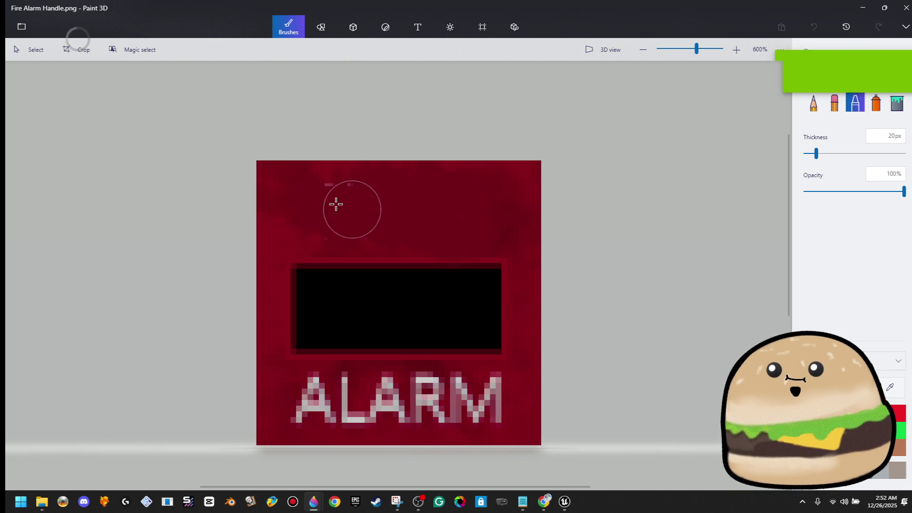
mouse_move(473, 399)
left_mouse_down()
mouse_move(413, 381)
mouse_move(345, 411)
left_mouse_up()
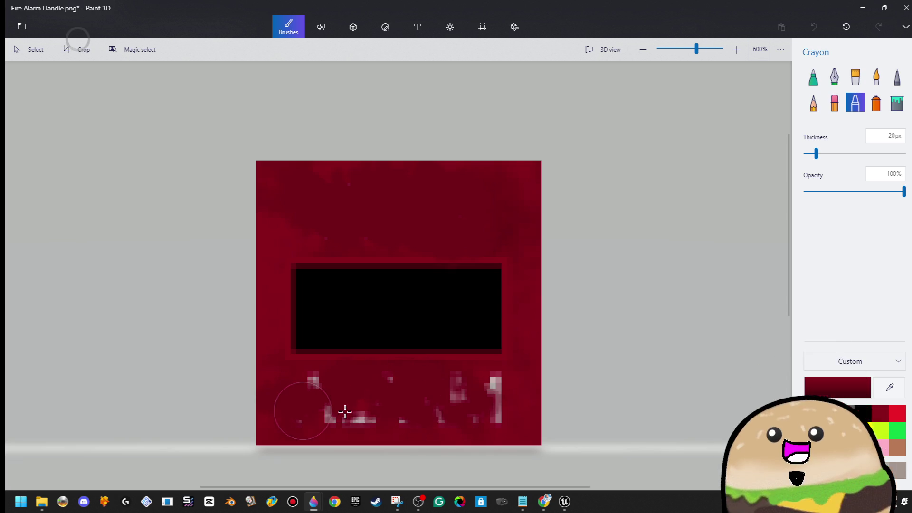
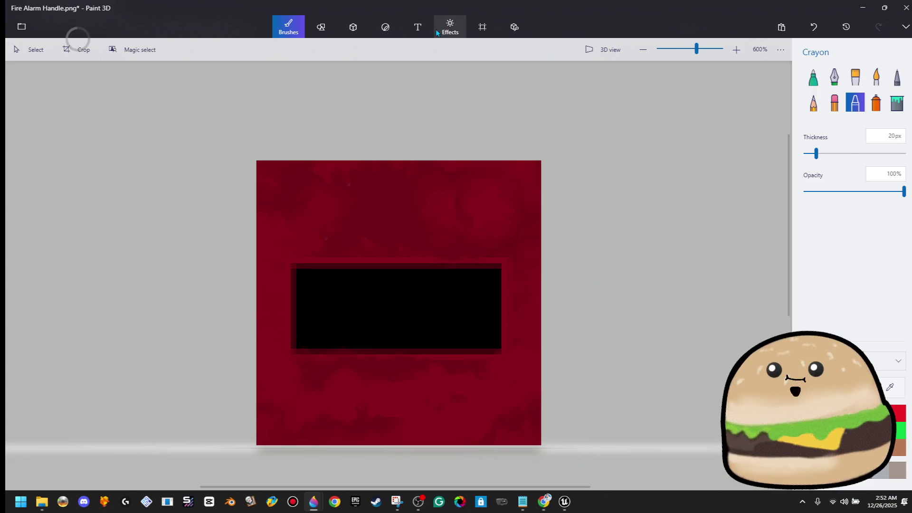
Add the text FIRE to the alarm texture at size 22 in light grey
left_click(423, 28)
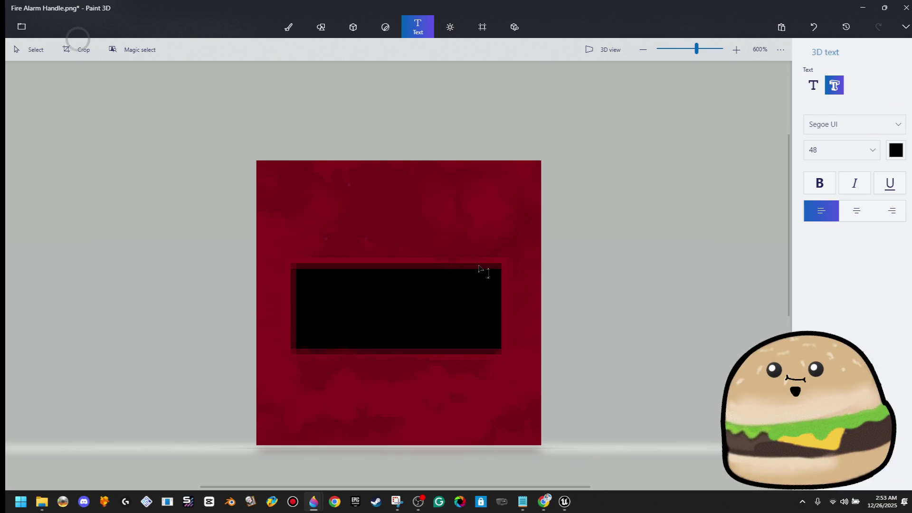
left_click(345, 217)
type("F")
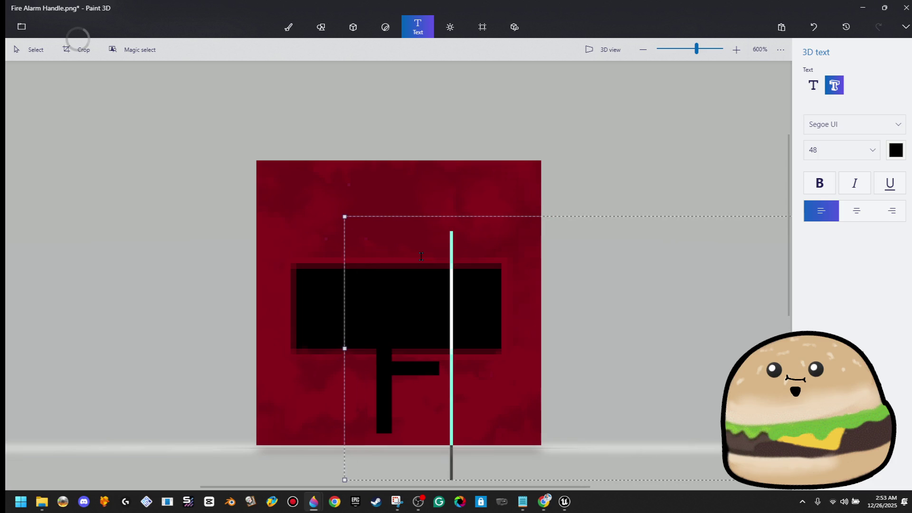
type("IRE")
key("ctrl+a")
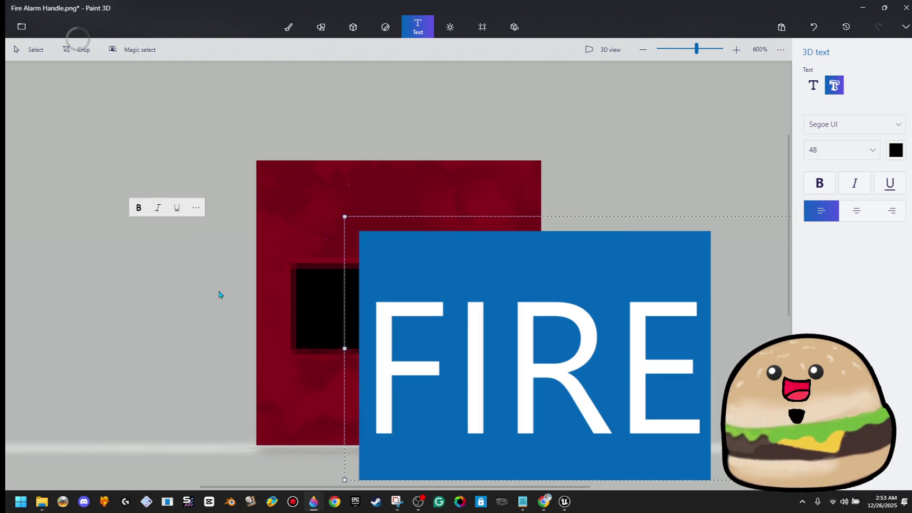
left_click(861, 149)
left_click(837, 142)
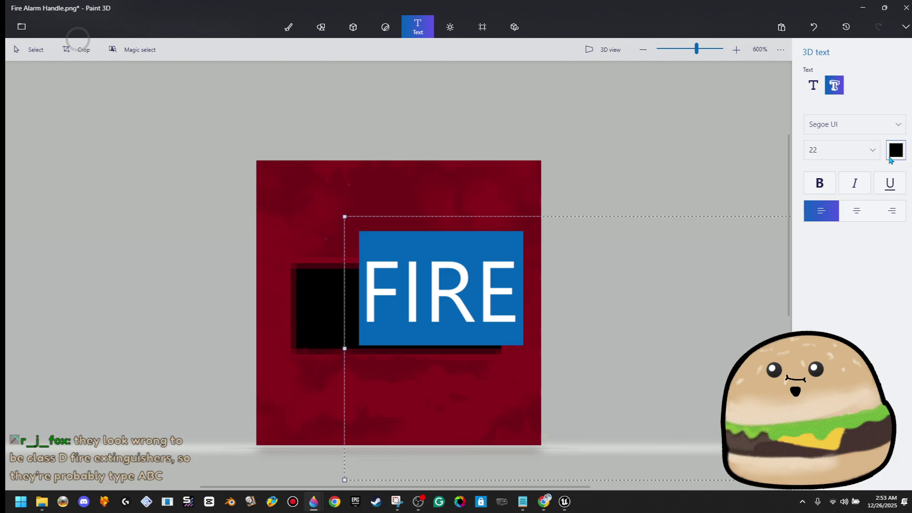
left_click(896, 150)
left_click(819, 184)
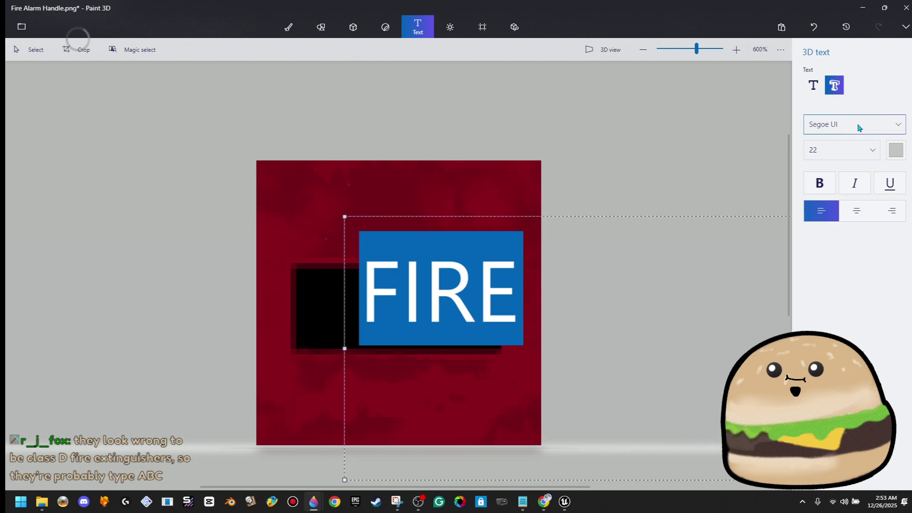
Set FIRE to the EXEPixelPerfect pixel font and place it above the black box
left_click(858, 125)
scroll(850, 125, "up", 10)
scroll(845, 125, "up", 5)
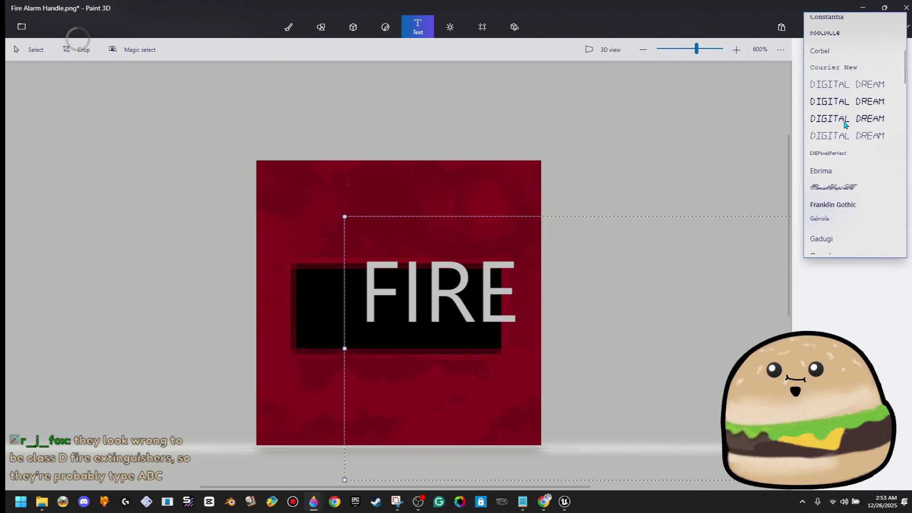
left_click(857, 157)
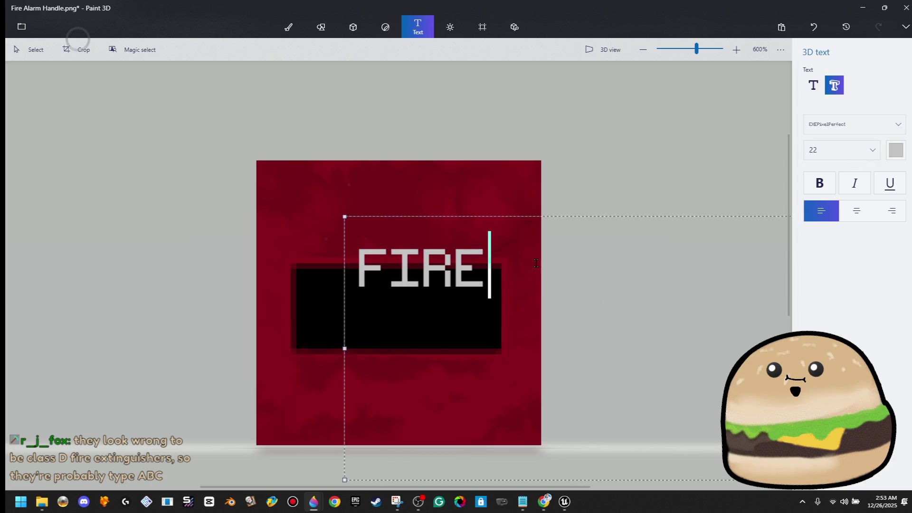
left_click_drag(524, 214, 502, 158)
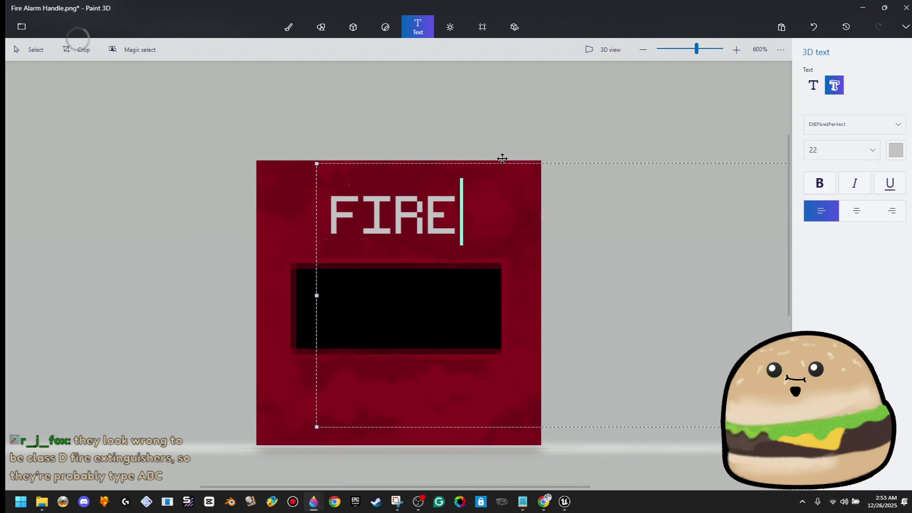
left_click(494, 127)
left_click_drag(427, 204, 445, 242)
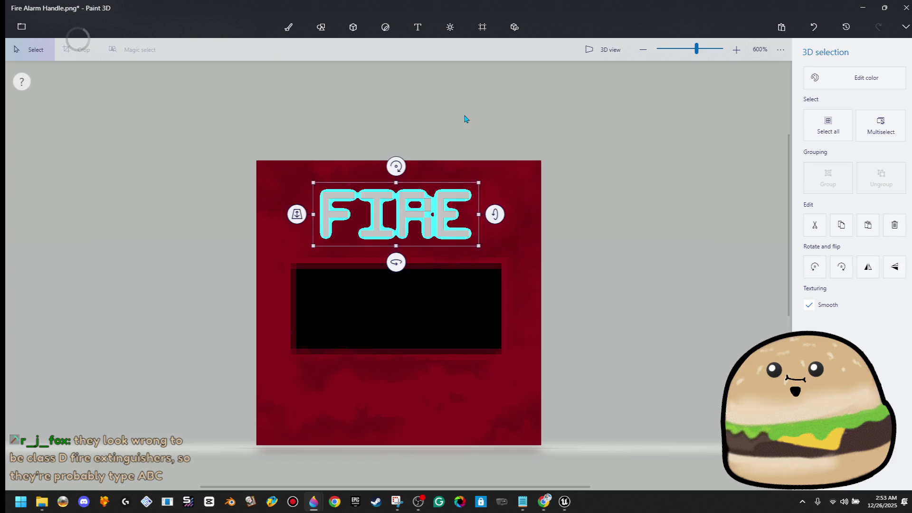
Add matching ALARM text, stretch it wider and place it below the black box
left_click(418, 27)
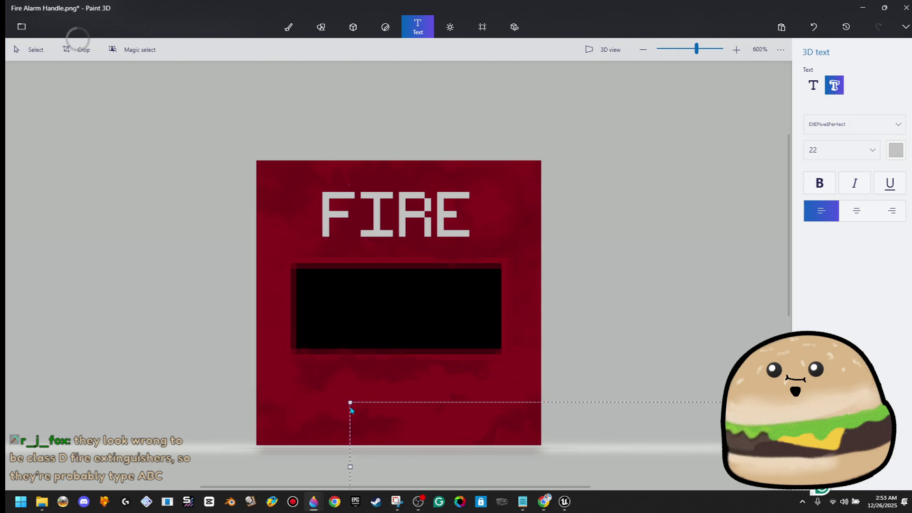
type("ALARM")
left_click(287, 381)
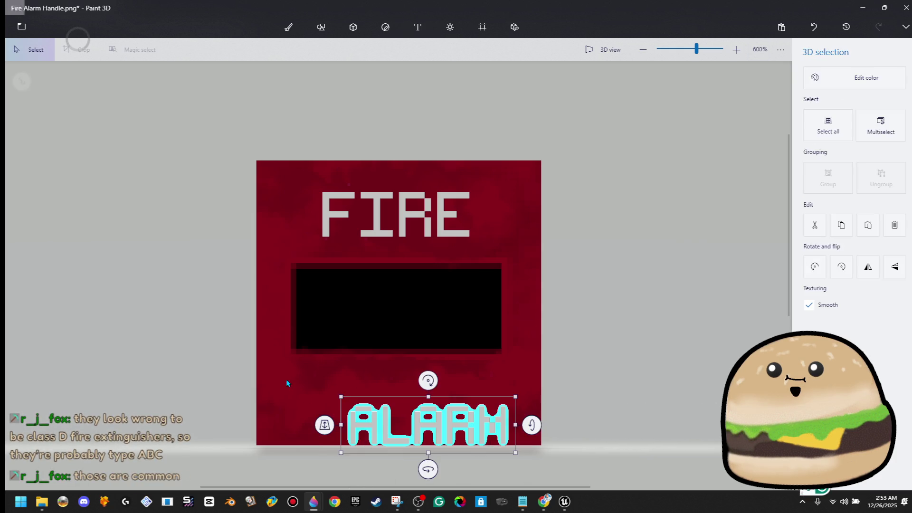
mouse_move(405, 422)
left_mouse_down()
mouse_move(332, 143)
mouse_move(370, 217)
left_mouse_up()
left_click_drag(472, 193, 514, 183)
mouse_move(491, 215)
left_mouse_down()
mouse_move(471, 360)
mouse_move(482, 397)
left_mouse_up()
left_click(559, 348)
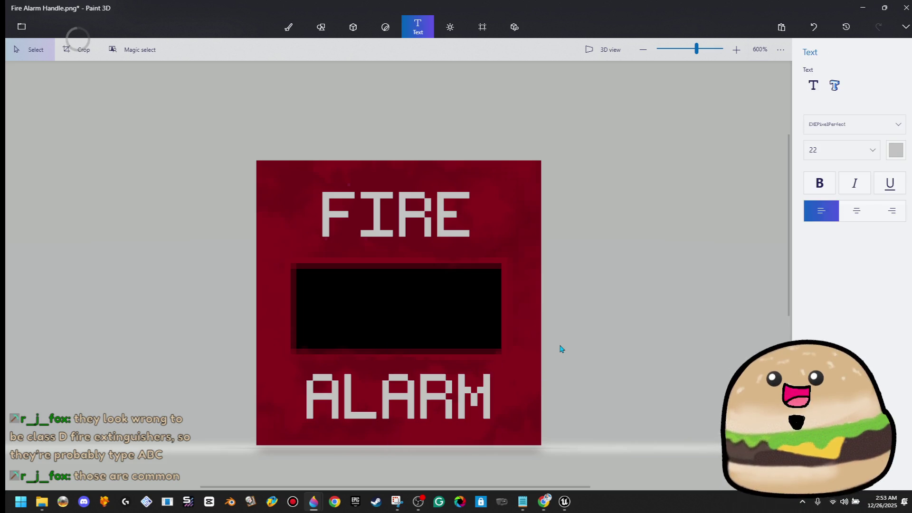
Recentre the FIRE text above the black box
left_click(443, 236)
left_click_drag(443, 236, 445, 238)
left_click(594, 265)
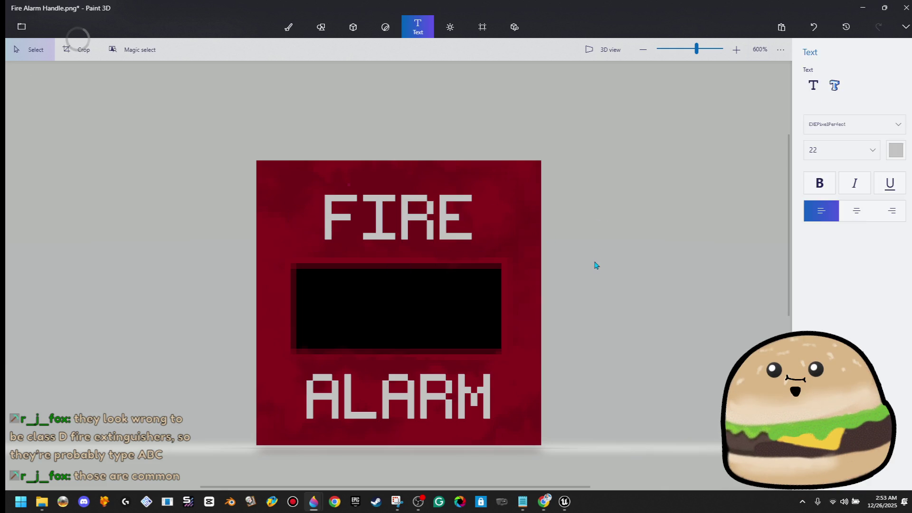
scroll(594, 265, "down", 5)
scroll(459, 326, "down", 2)
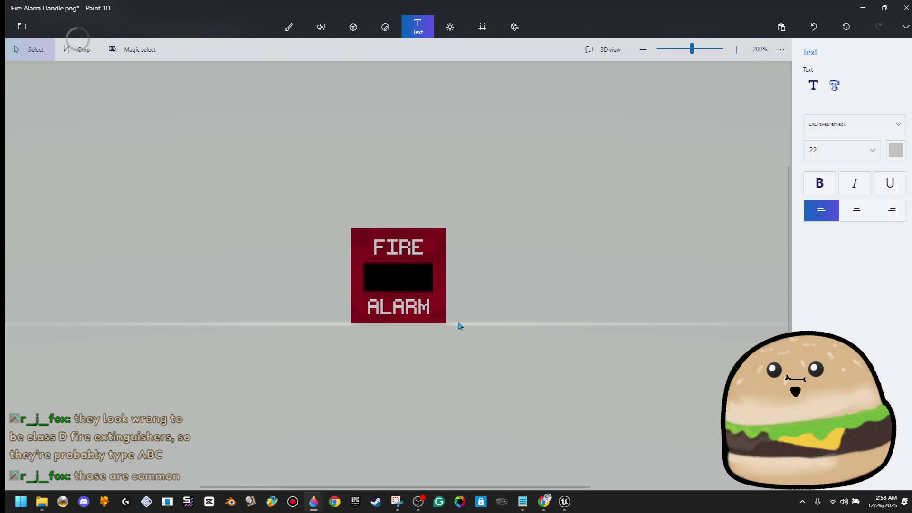
Save the image as PNG, replacing Fire Alarm Handle.png in TEXTURES-Custom
left_click(27, 38)
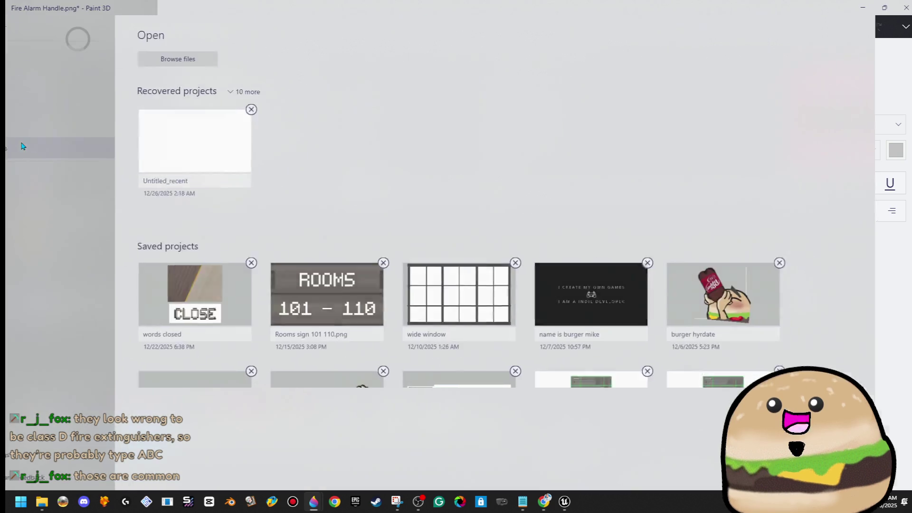
left_click(47, 125)
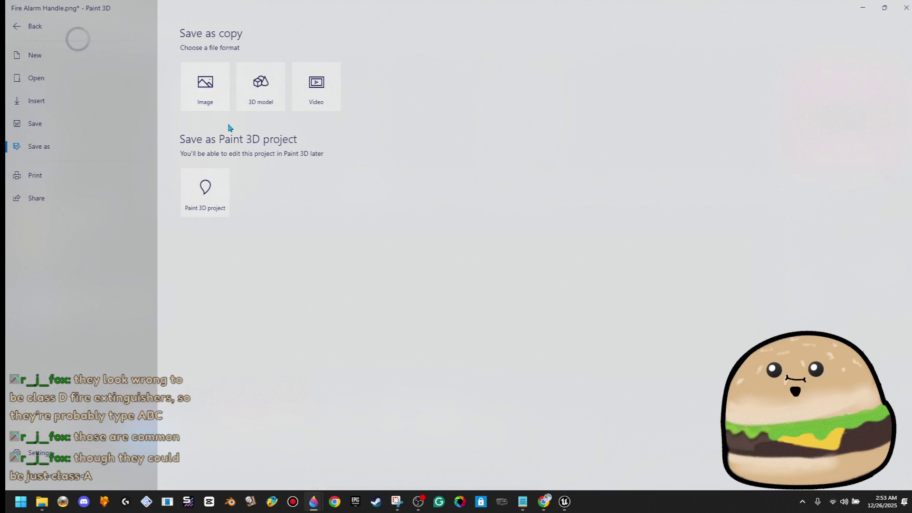
left_click(200, 106)
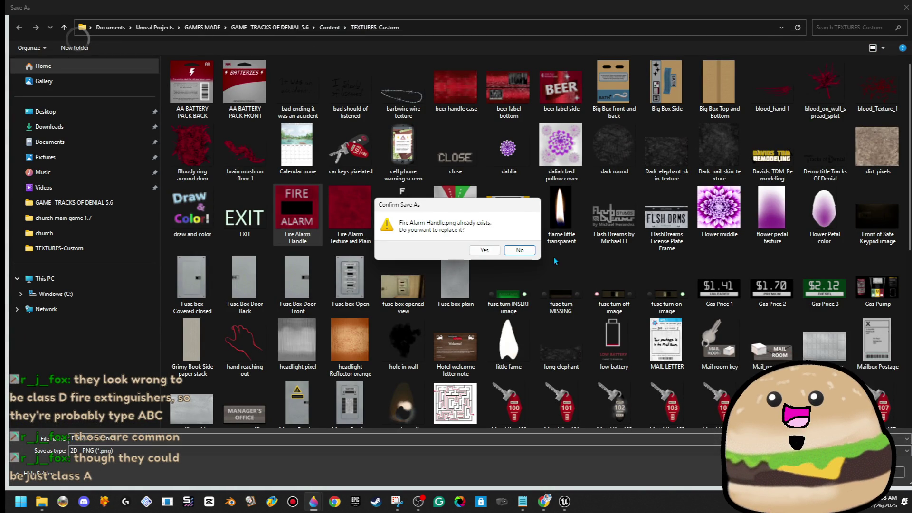
left_click(481, 256)
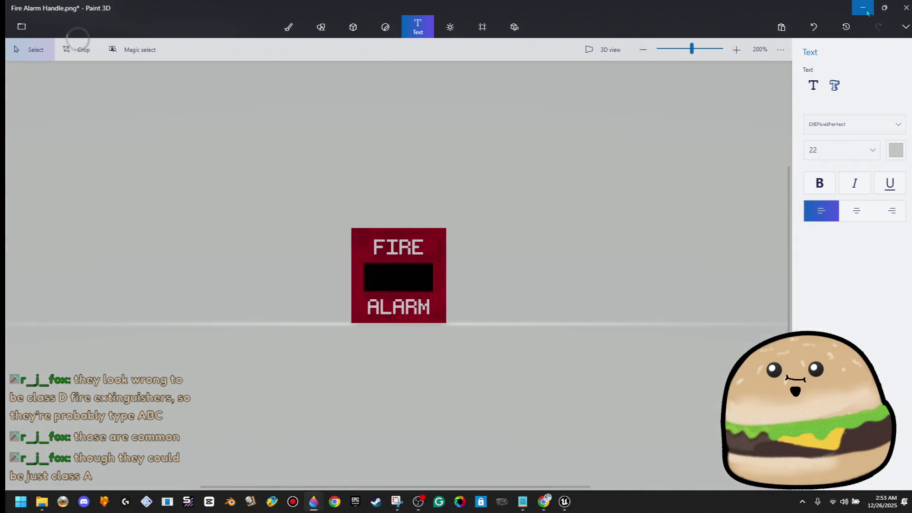
left_click(867, 12)
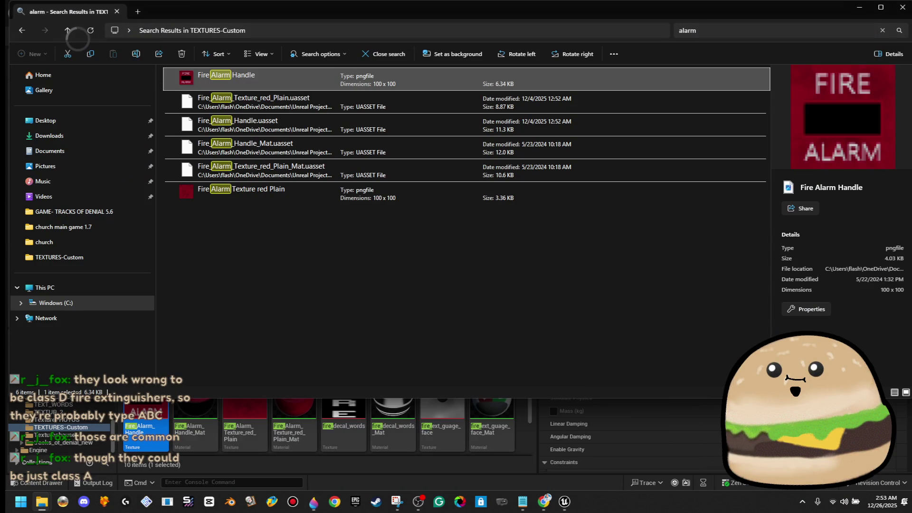
Back in Unreal, use Play From Here on the floor near the fire alarm
left_click(904, 10)
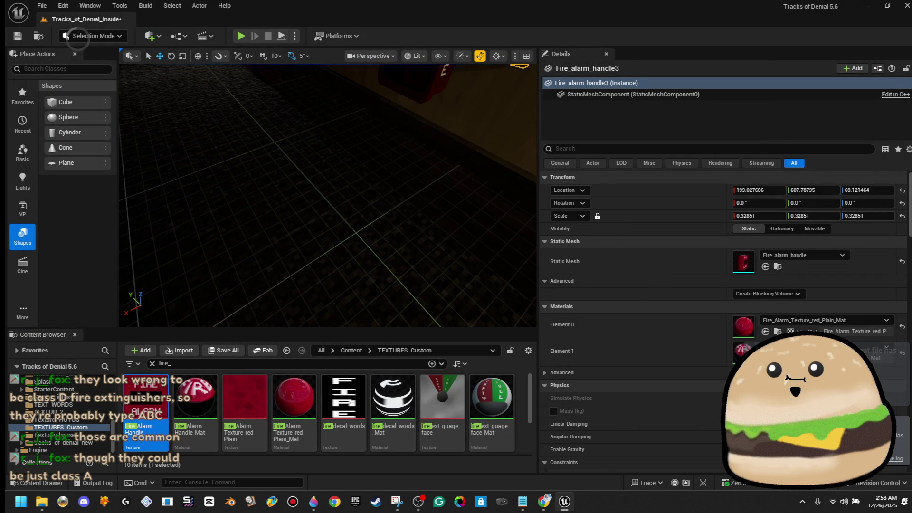
right_click(317, 314)
left_click(401, 479)
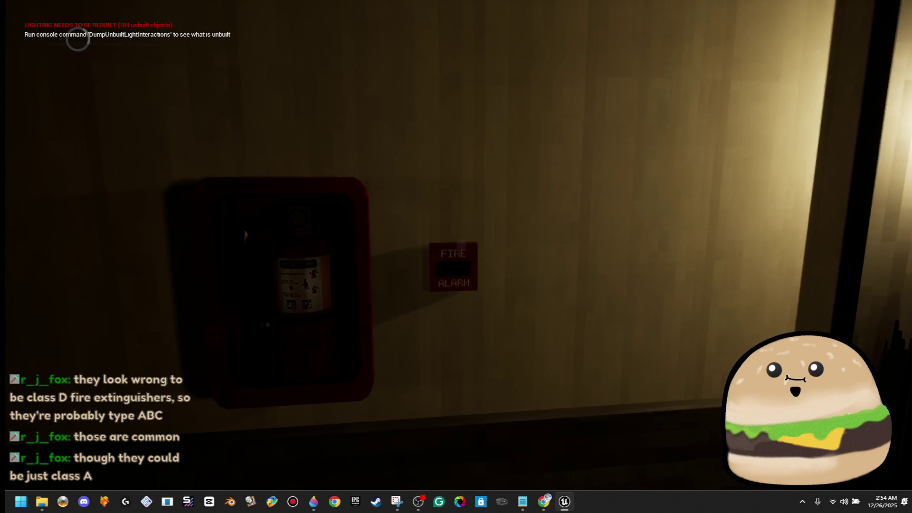
Walk through the double doors into the room and back out to the hallway
key("w")
key("w")
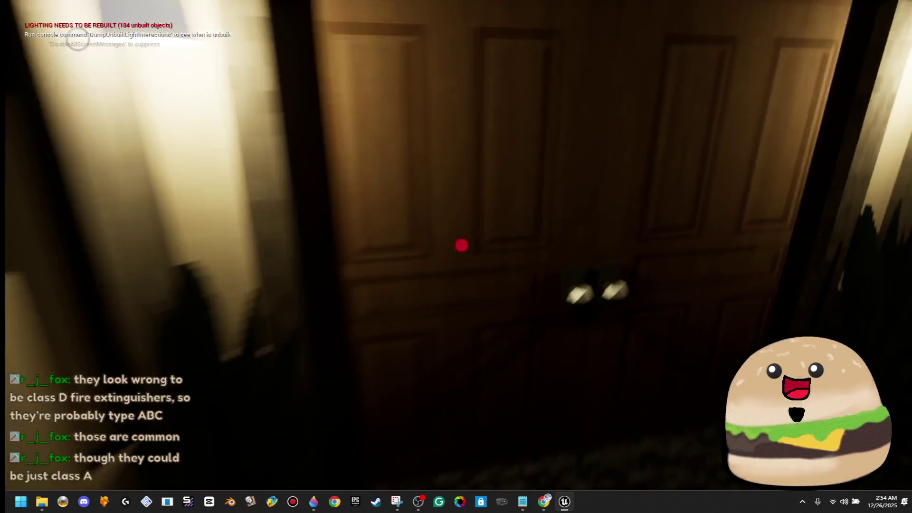
key("e")
key("w")
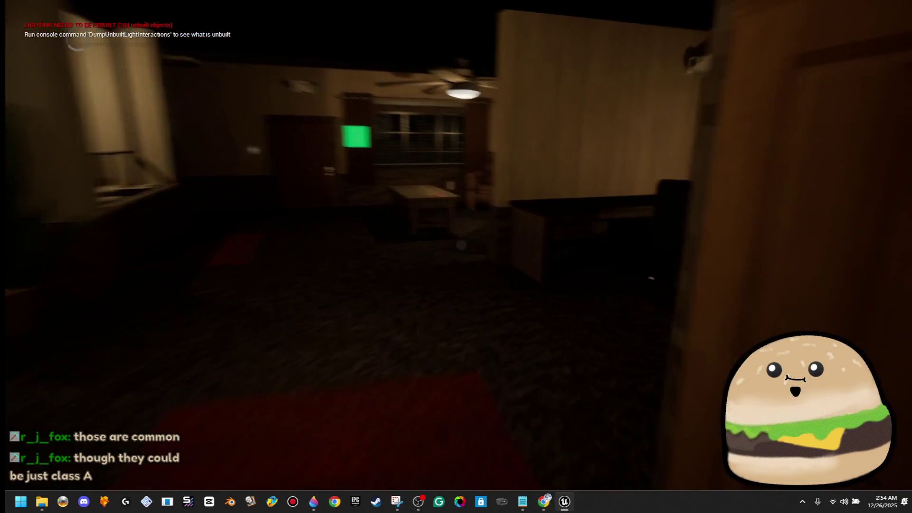
key("w")
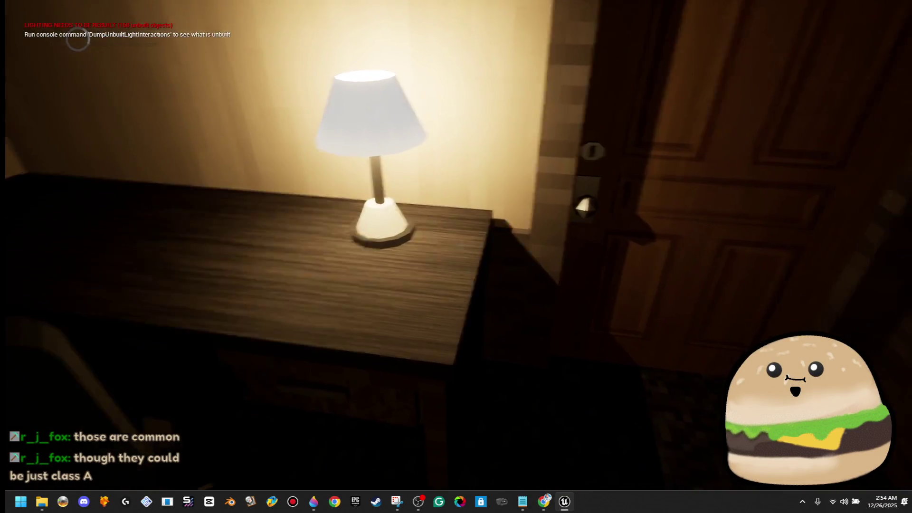
key("w")
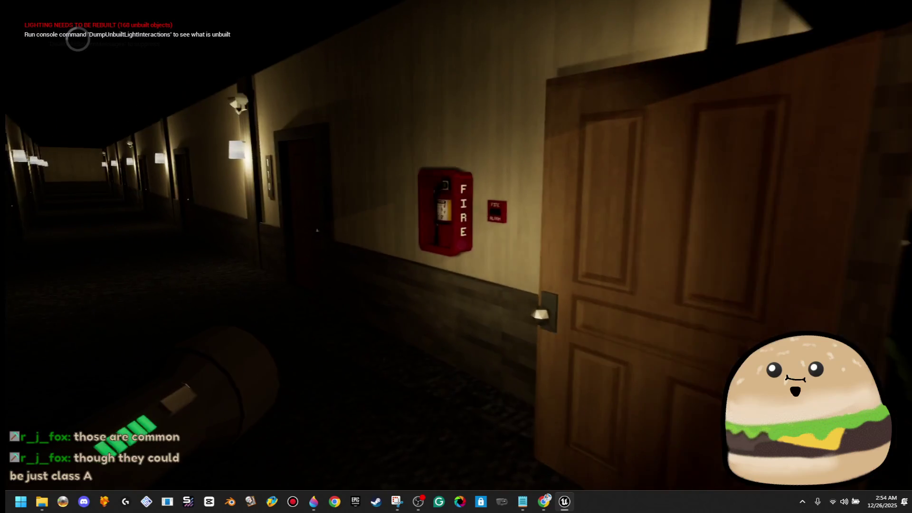
key("w")
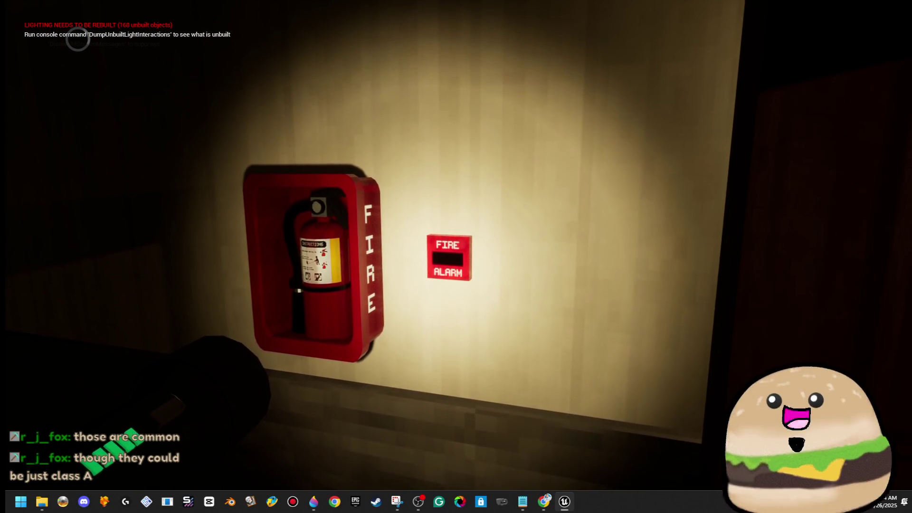
Approach the fire alarm by the extinguisher cabinet to inspect it, then exit play with Esc
key("w")
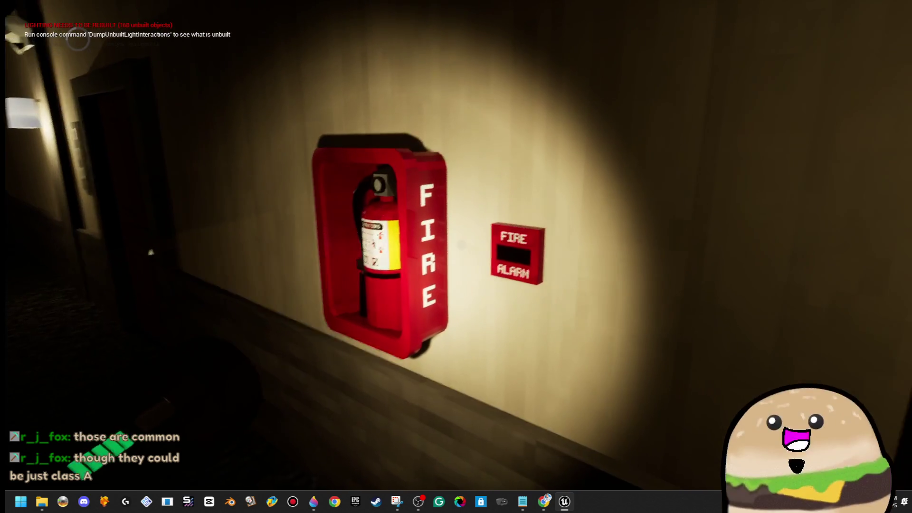
key("w")
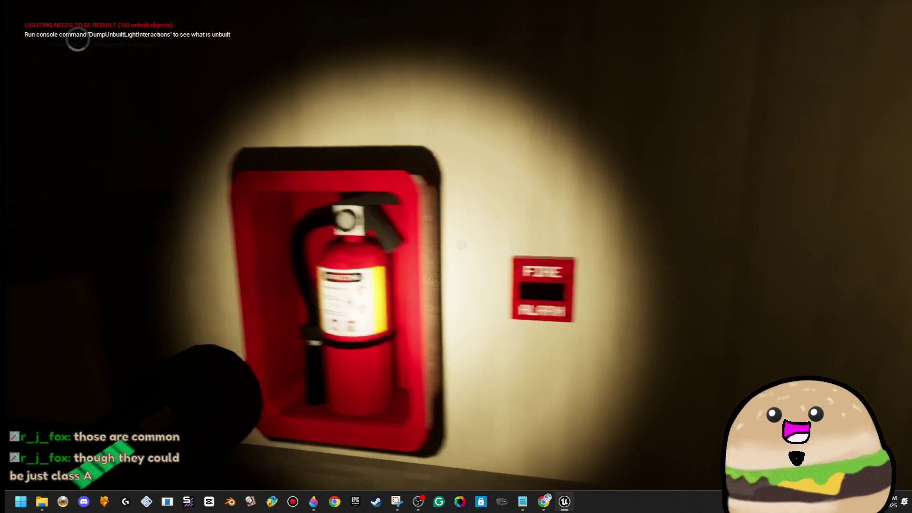
key("w")
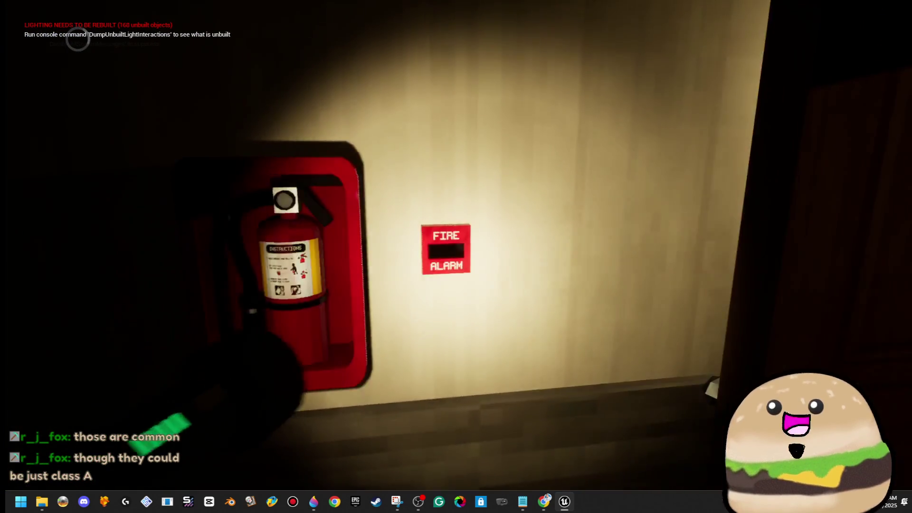
key("s")
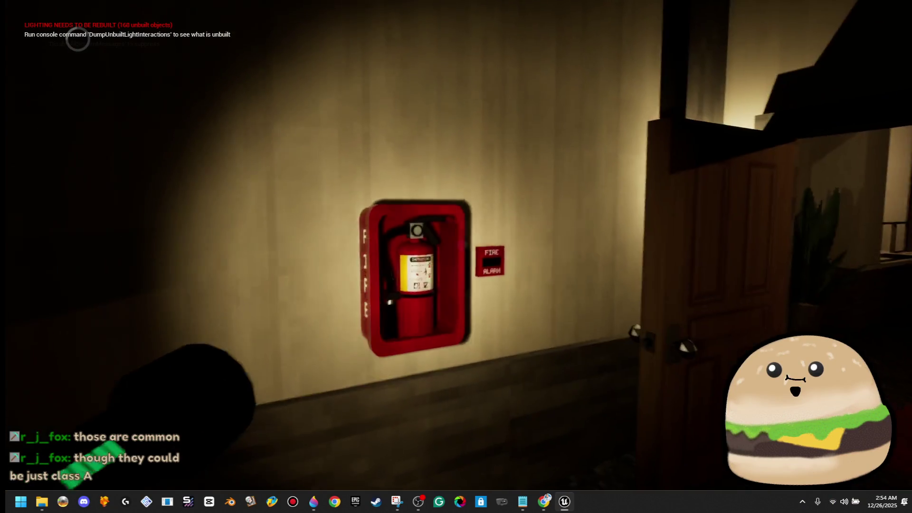
key("w")
key("Escape")
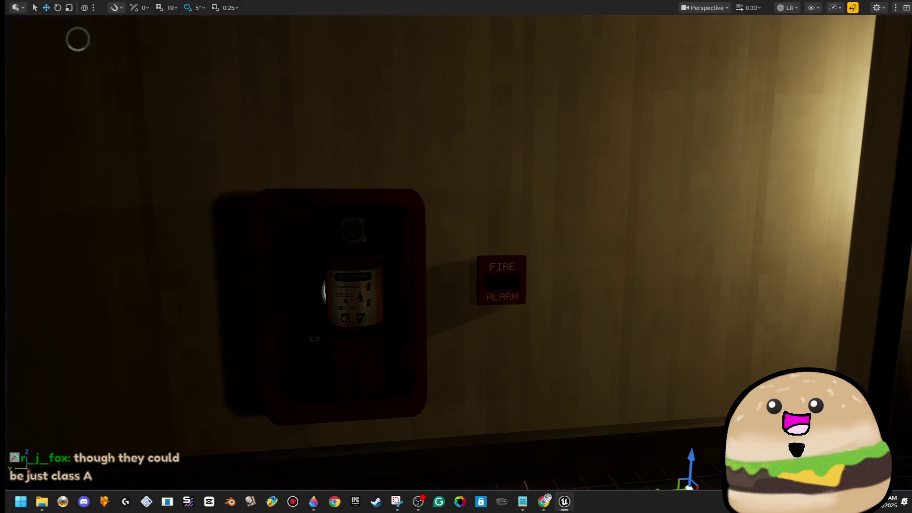
Select the fire alarm, frame the wall, and Play From Here on the corridor floor
left_click(501, 281)
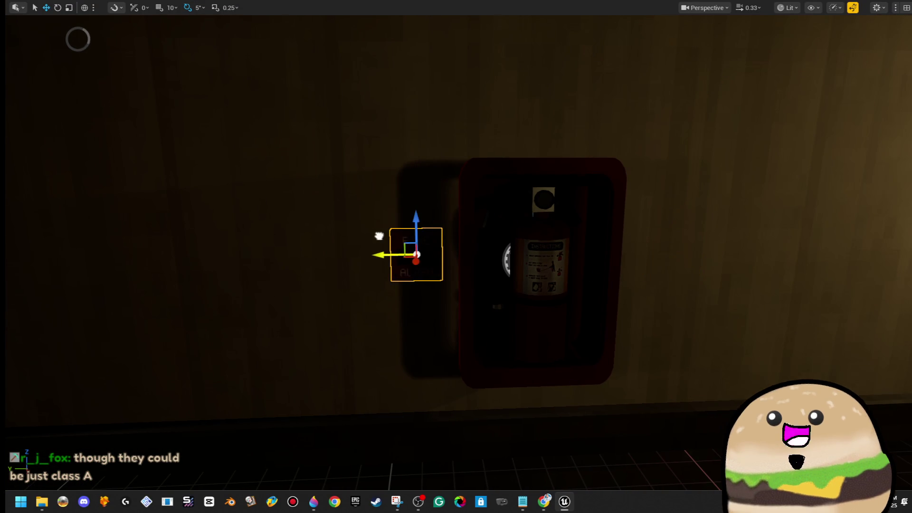
key("w")
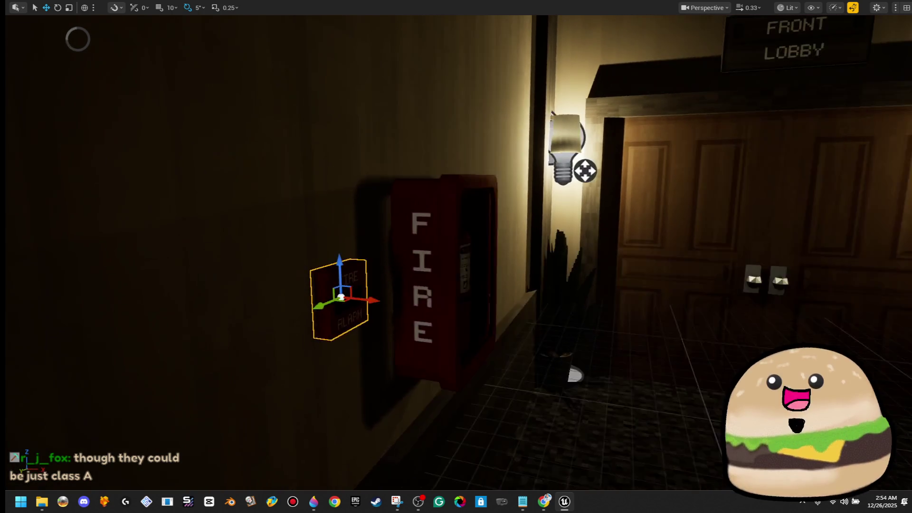
key("w")
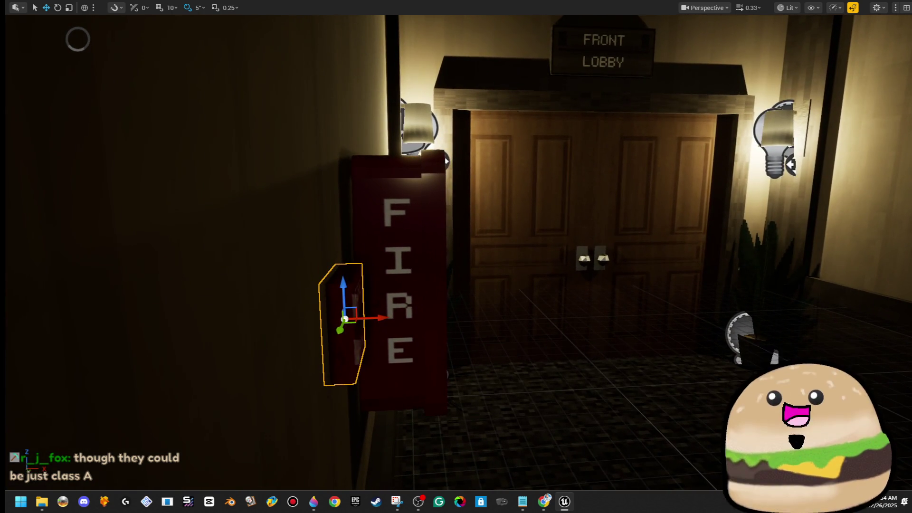
mouse_move(360, 308)
left_mouse_down()
mouse_move(205, 311)
mouse_move(393, 281)
mouse_move(281, 173)
left_mouse_up()
right_click(280, 173)
left_click(345, 477)
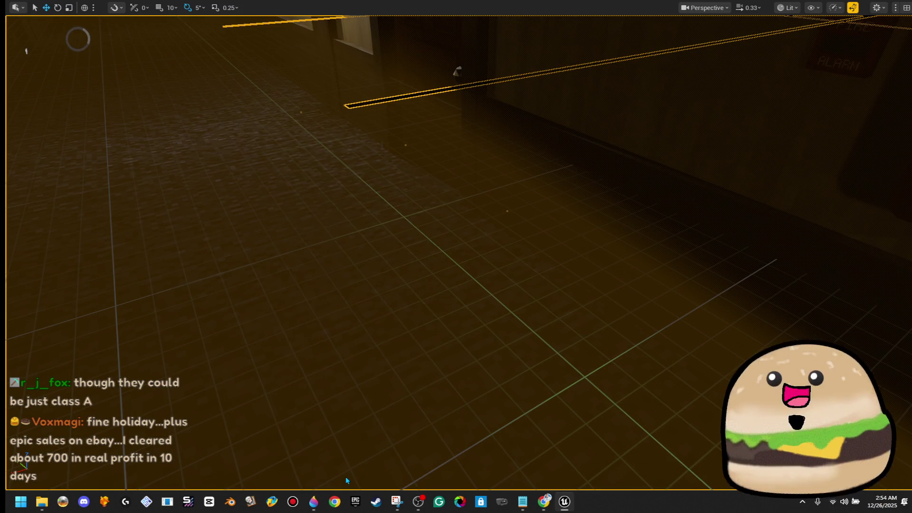
key("w")
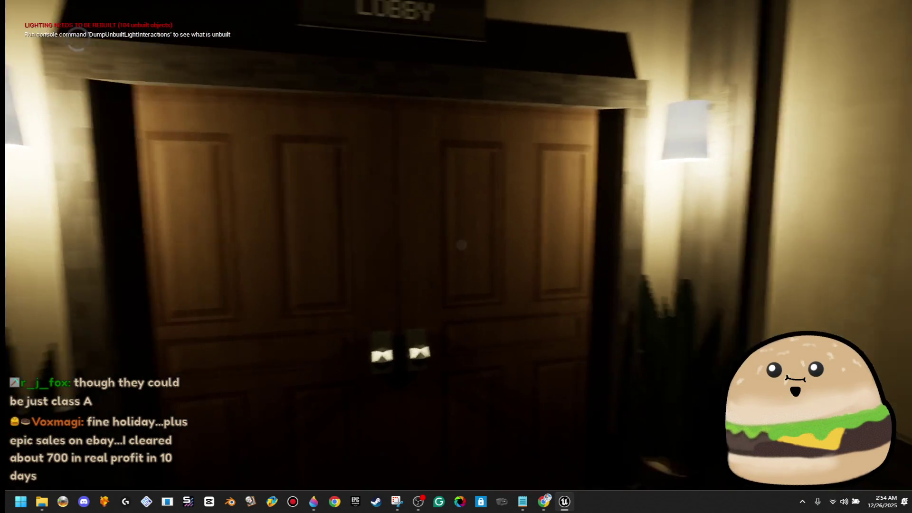
Walk through the Front Lobby doors, past the room's extinguisher, and back to the corridor
key("e")
key("w")
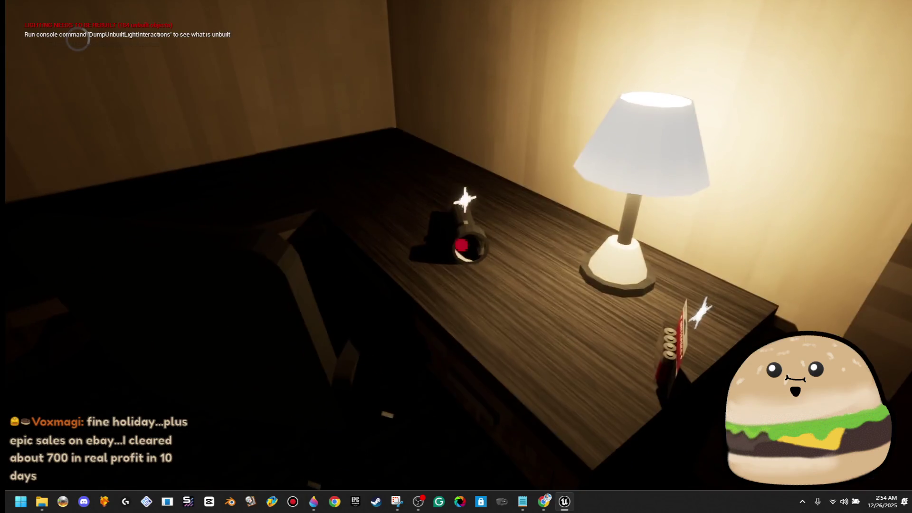
key("w")
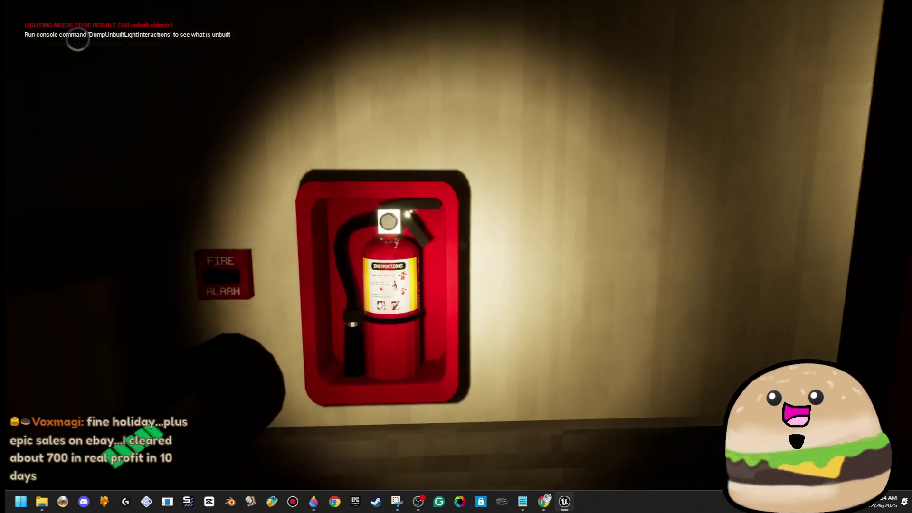
key("w")
key("w")
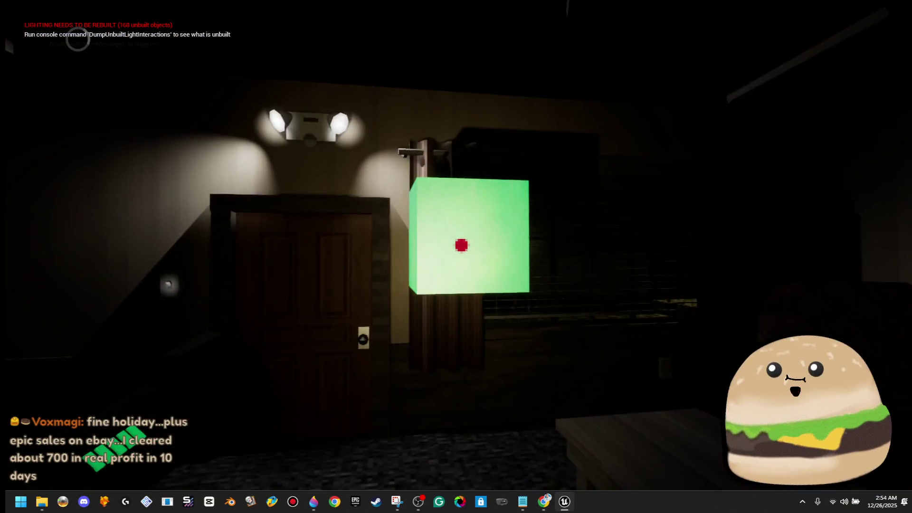
key("w")
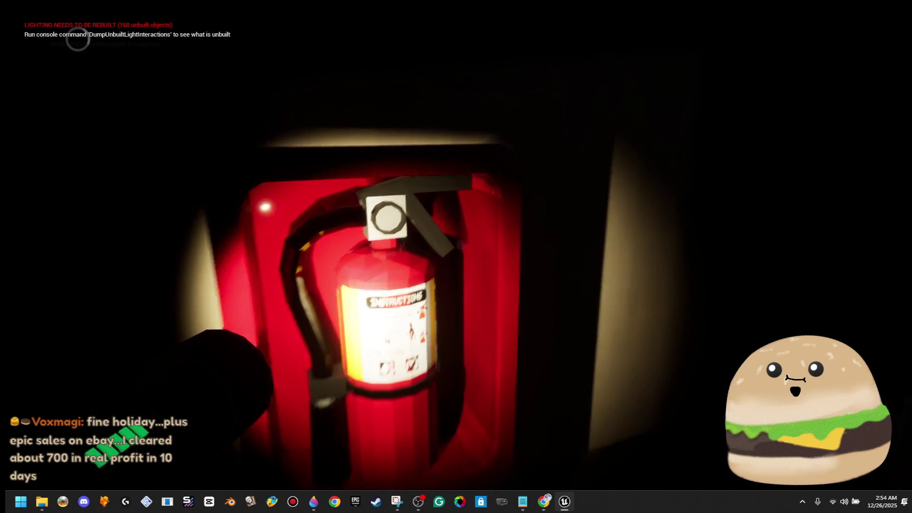
Back away from the extinguisher cabinet and walk down the corridor past room 110
key("a")
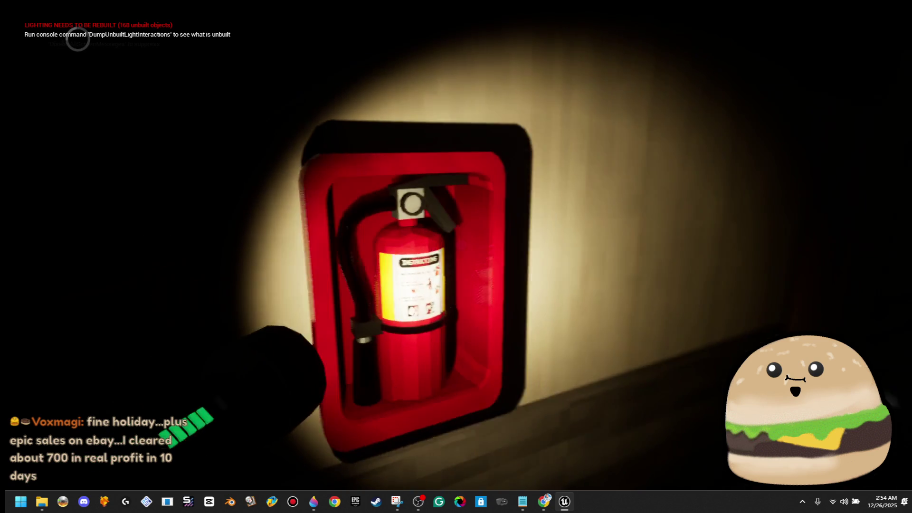
key("s")
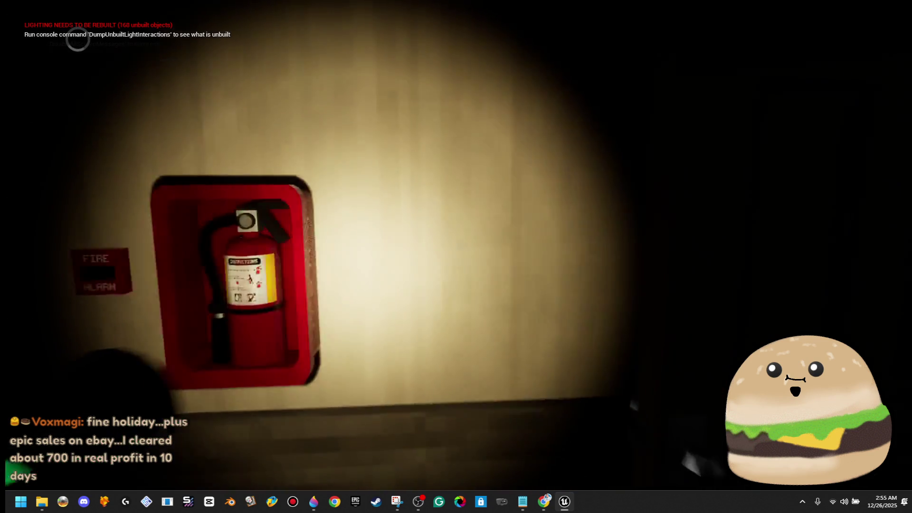
key("s")
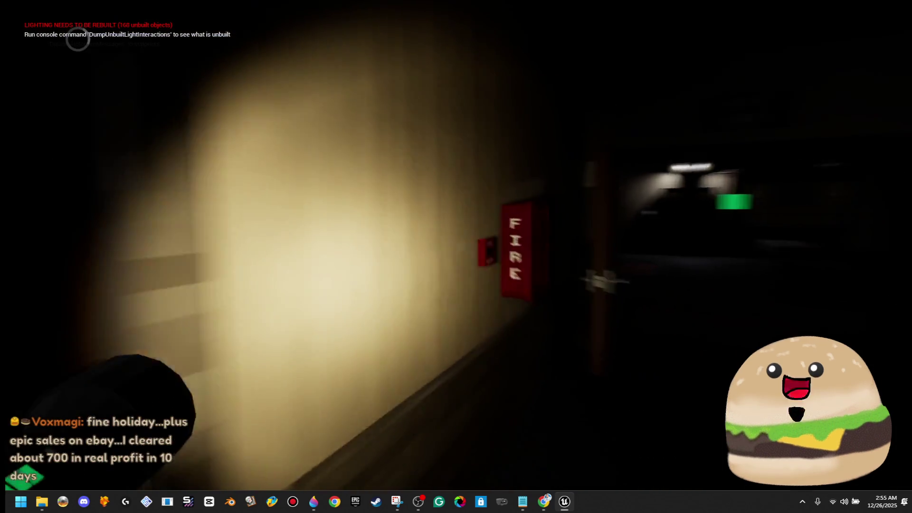
key("s")
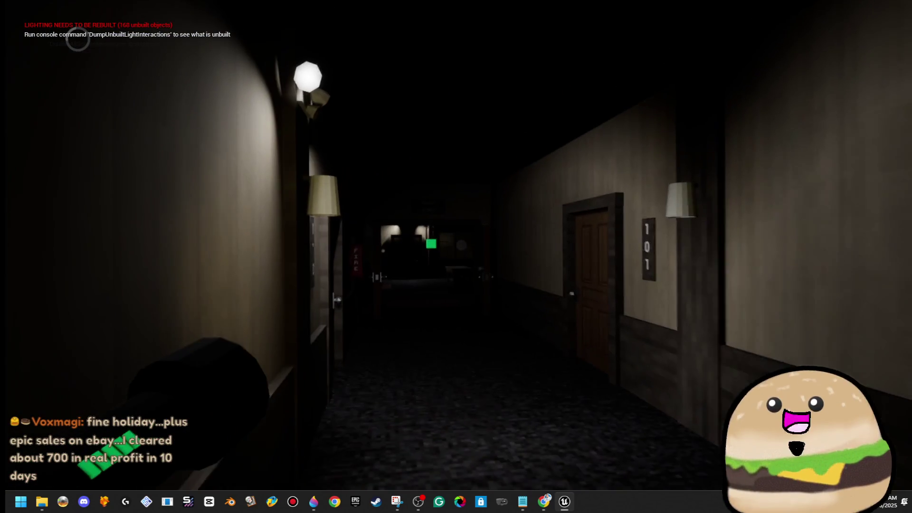
key("s")
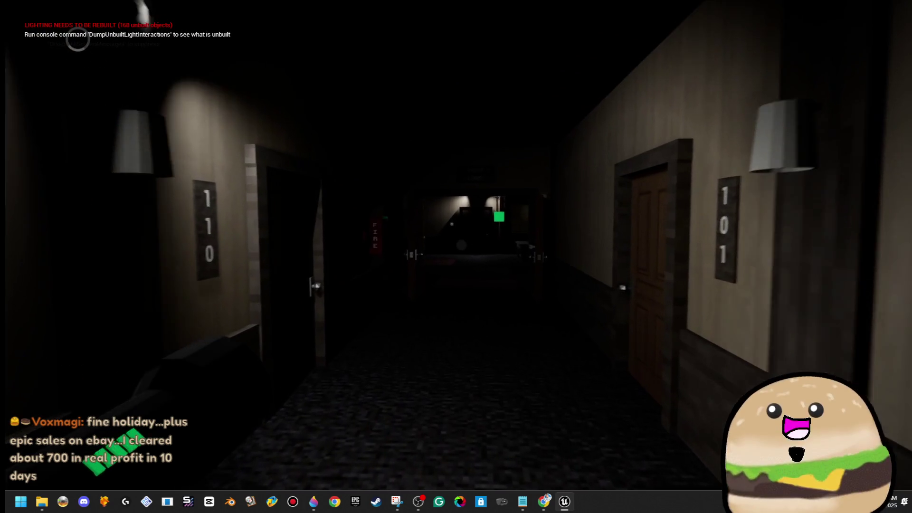
Approach the FIRE cabinet to inspect it up close, then stop the playtest with Esc
key("w")
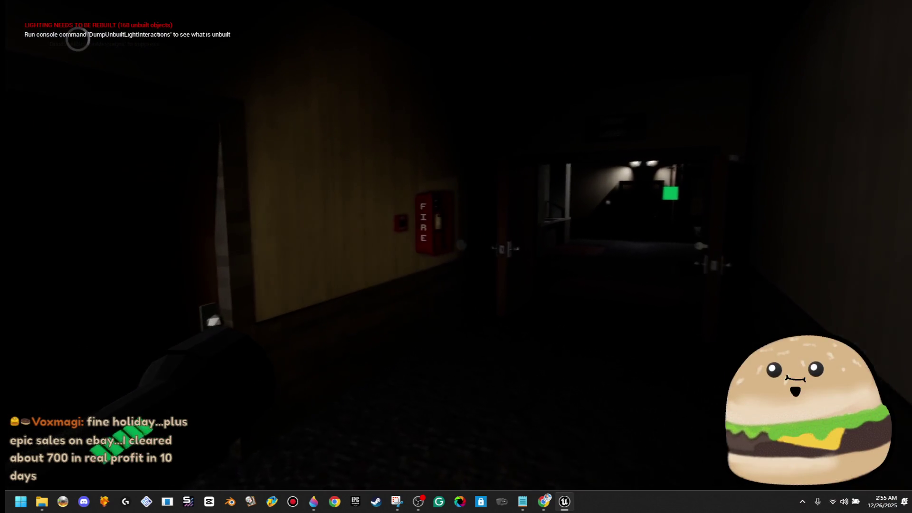
key("w")
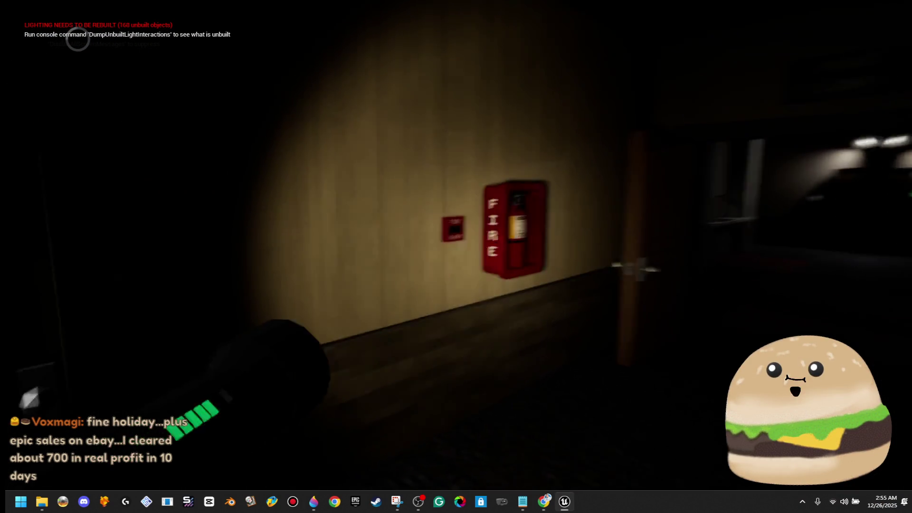
key("w")
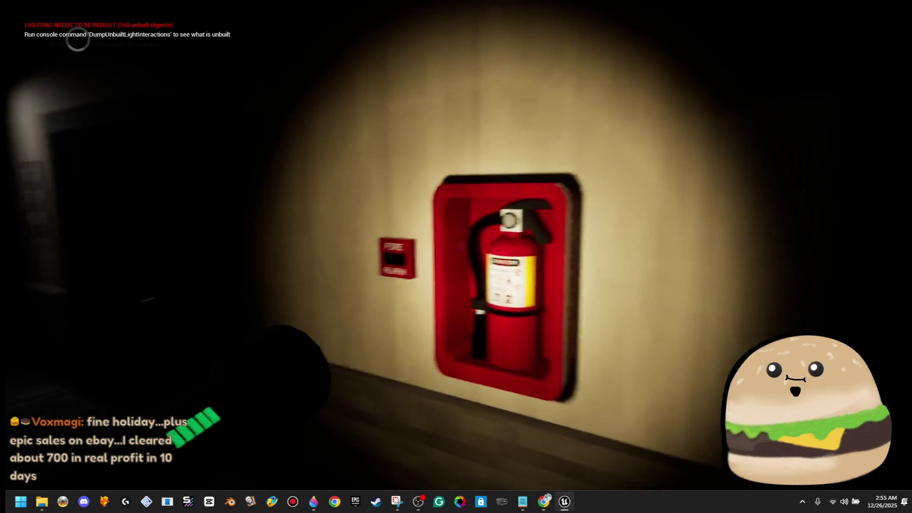
key("w")
key("w")
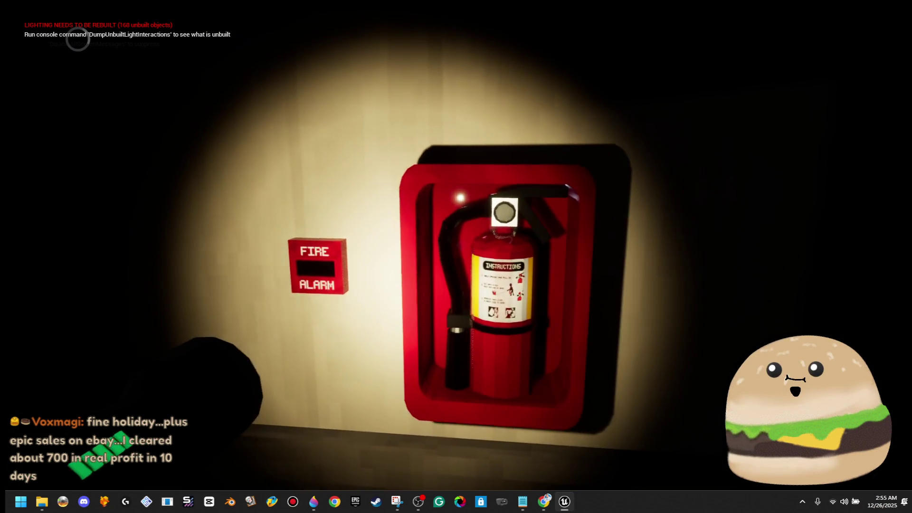
key("s")
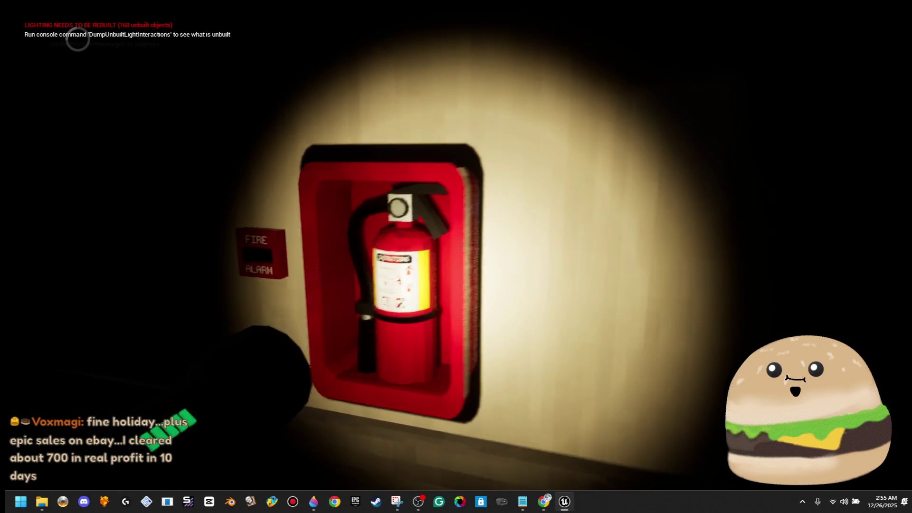
key("Escape")
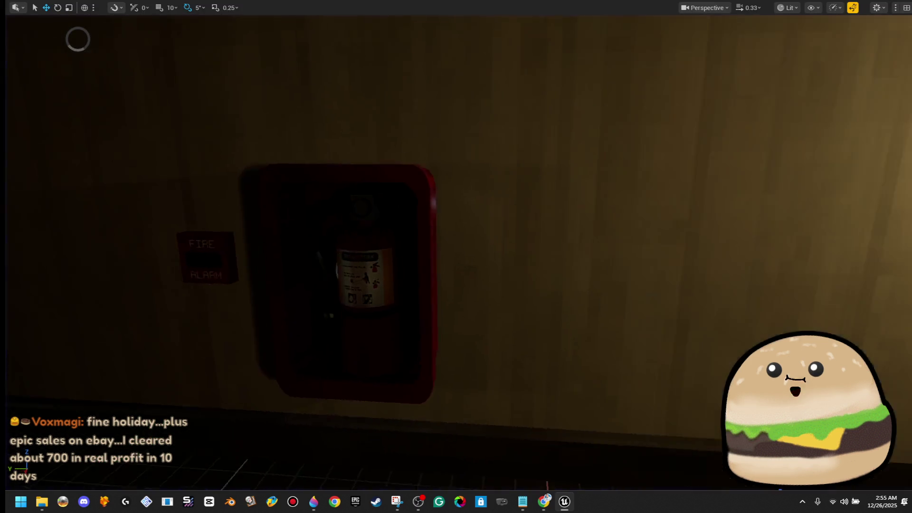
Open the extinguisher cabinet's Blueprint and show its 3D viewport
right_click(414, 175)
mouse_move(485, 257)
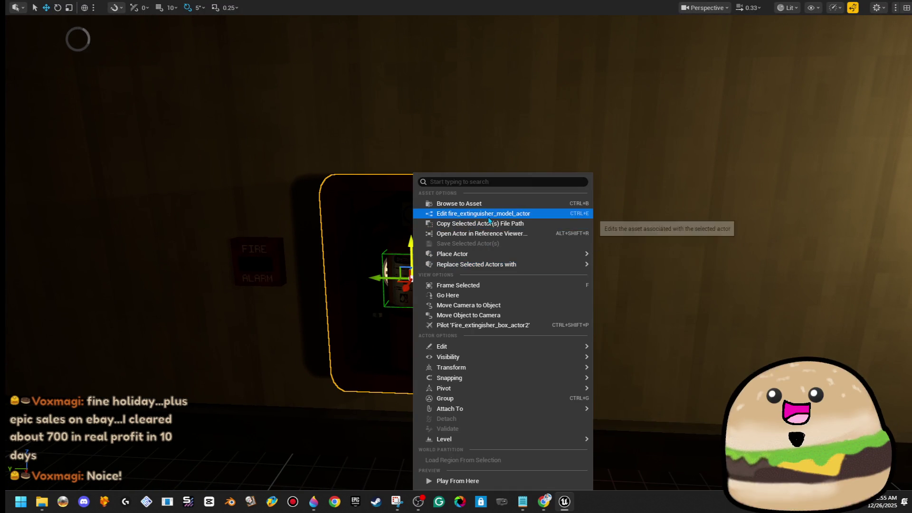
left_click(483, 213)
left_click(183, 56)
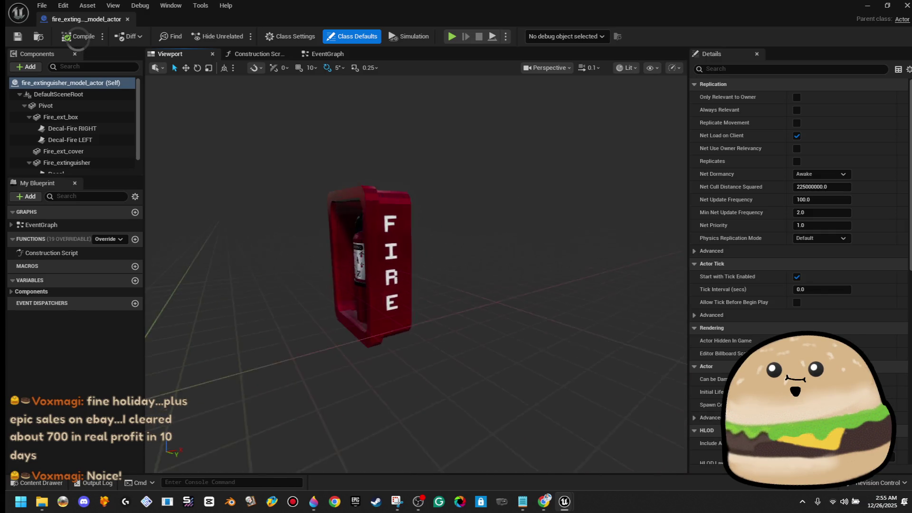
scroll(416, 273, "up", 6)
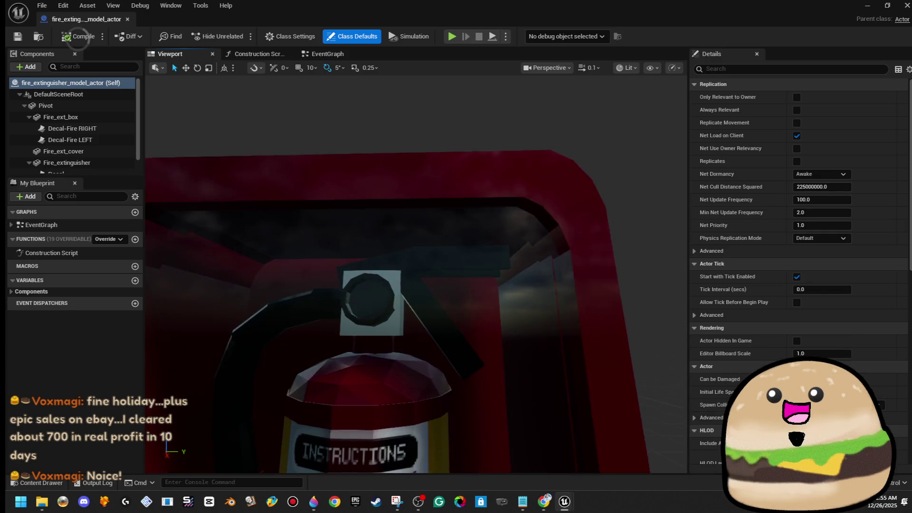
scroll(416, 273, "up", 5)
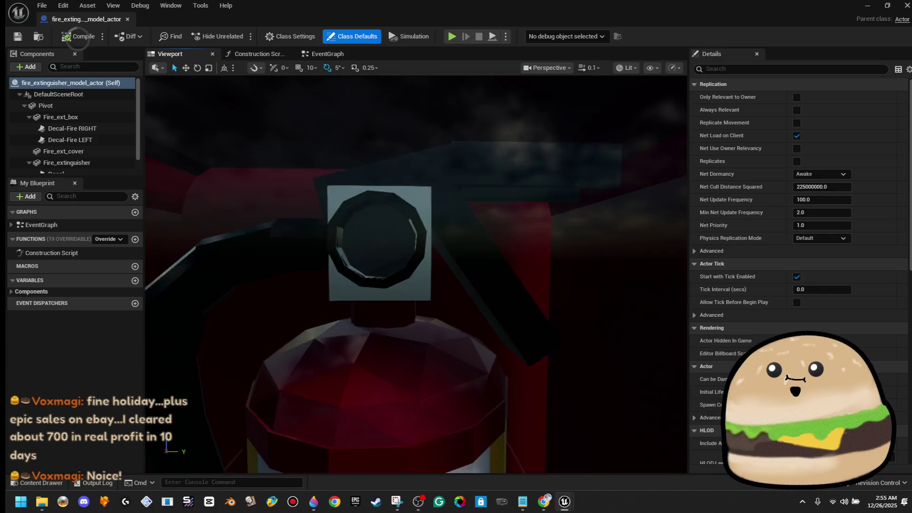
scroll(337, 219, "down", 3)
scroll(338, 219, "up", 6)
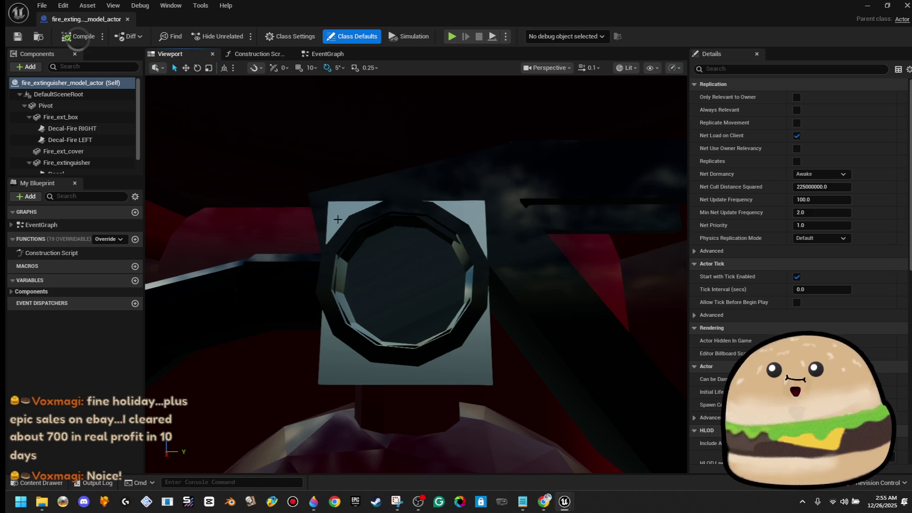
Add a new Static Mesh component to the Blueprint
left_click(37, 68)
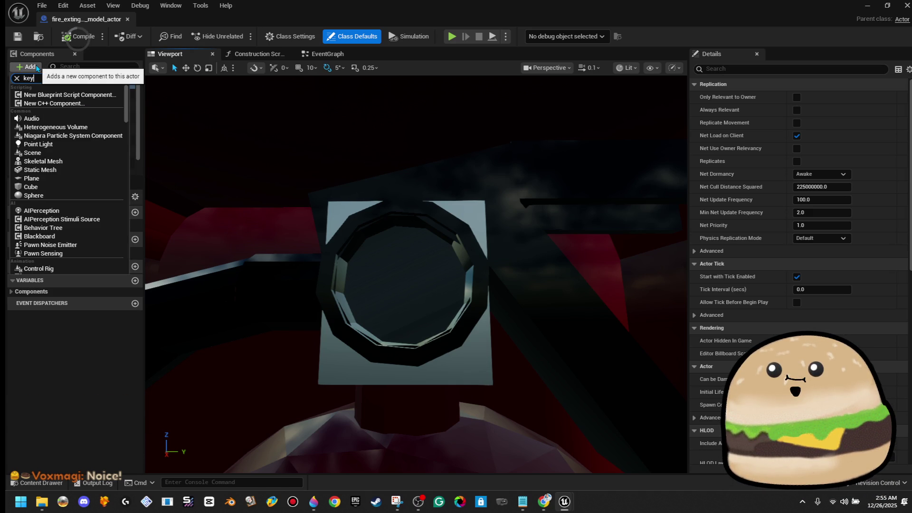
left_click(39, 70)
left_click(17, 76)
type("static")
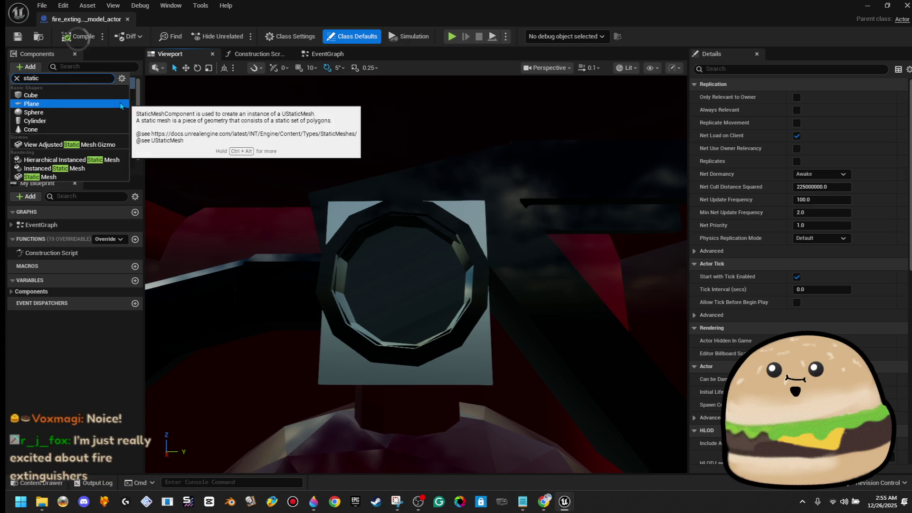
left_click(97, 178)
type("key")
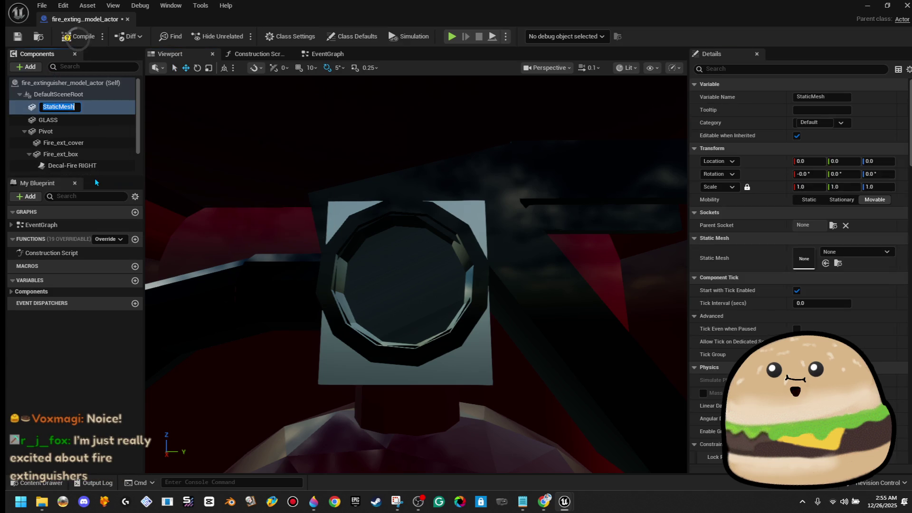
Rename the new component to guage and bring up its Static Mesh list
right_click(61, 109)
left_click(127, 229)
type("g")
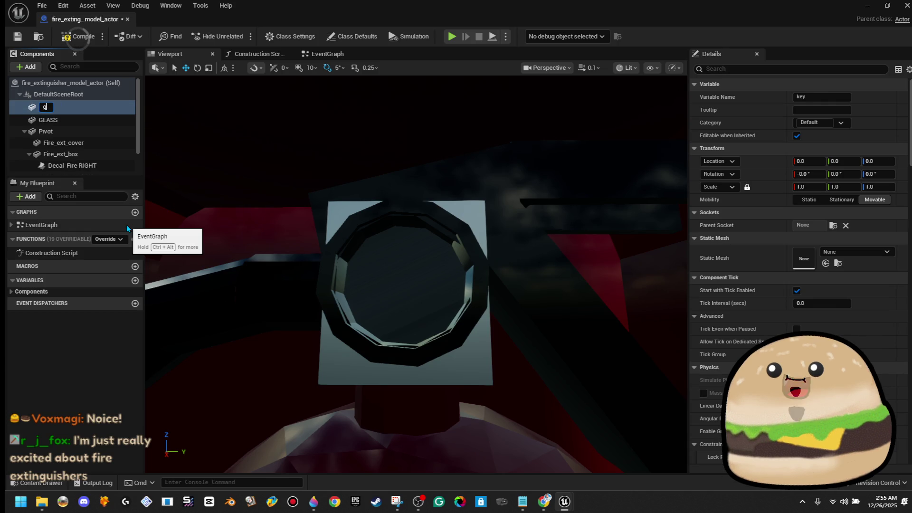
type("uage")
key("Return")
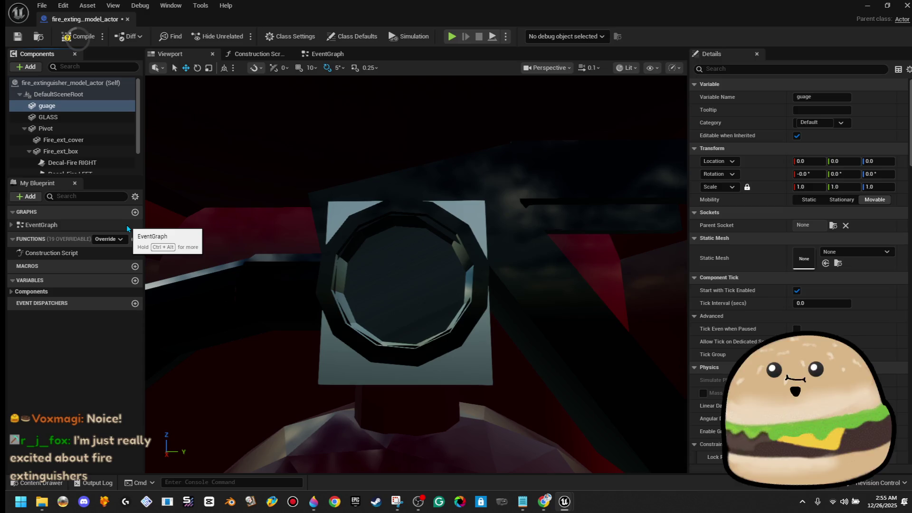
left_click(862, 252)
type("fire_ext")
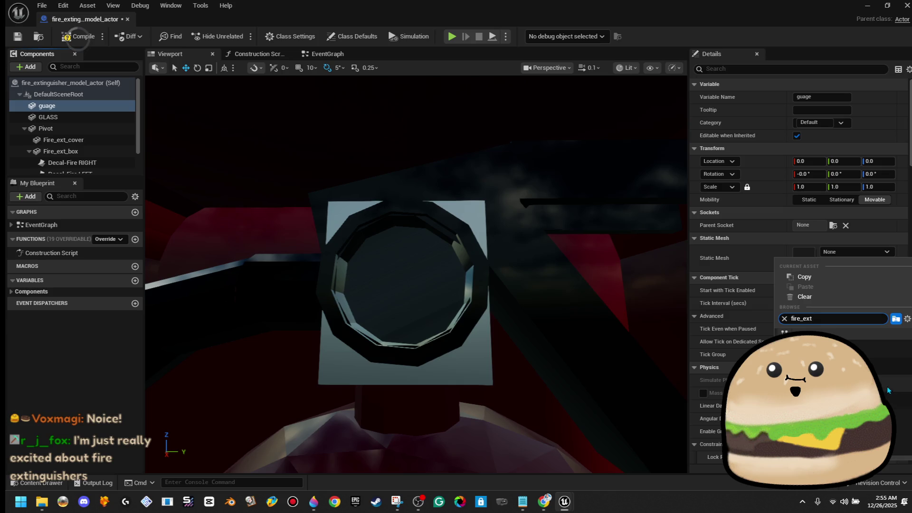
Search the mesh picker for fire and gauge meshes, checking the Content Browser too
key("BackSpace")
key("BackSpace")
key("BackSpace")
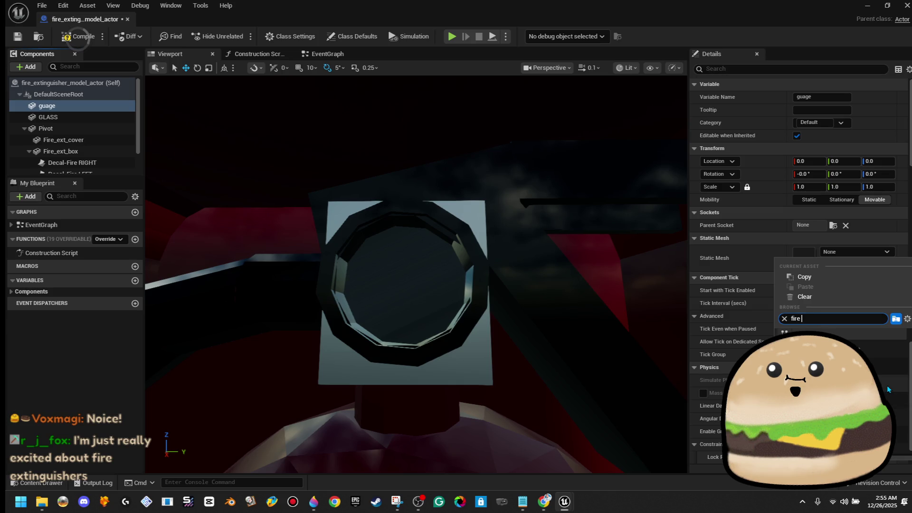
key("BackSpace")
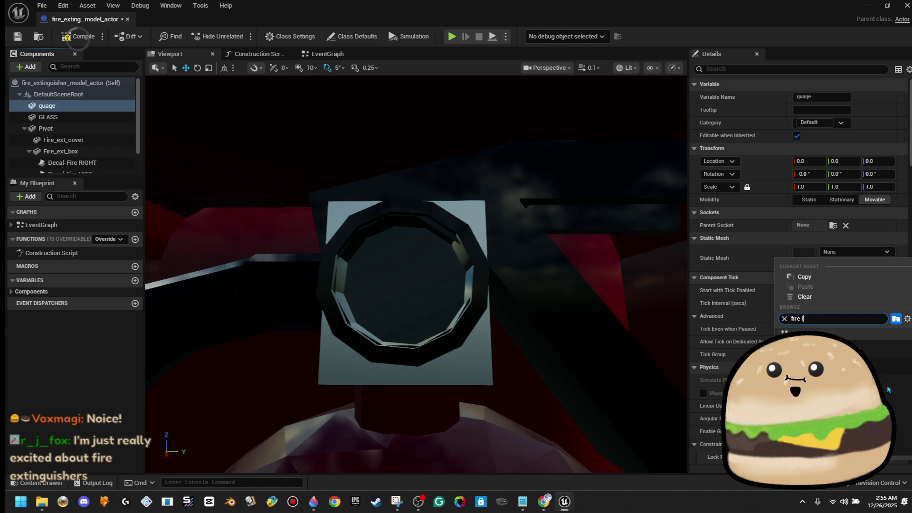
type("g")
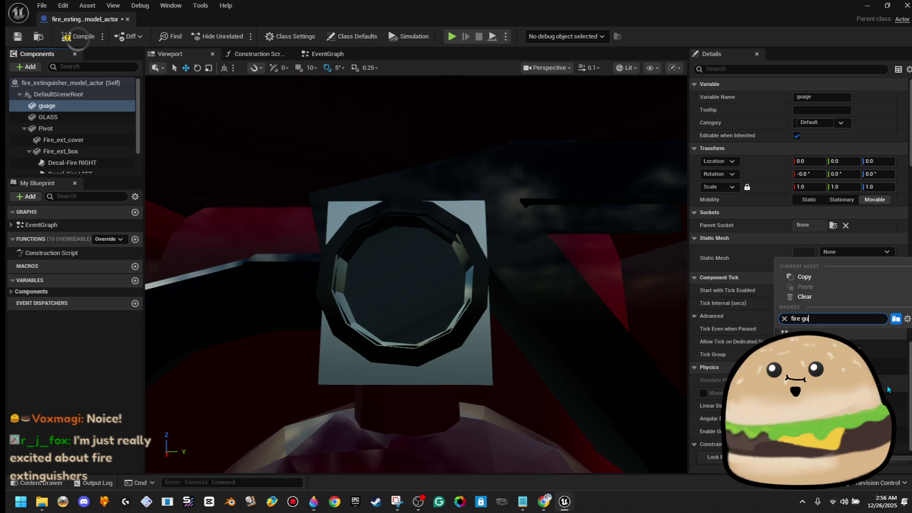
type("a")
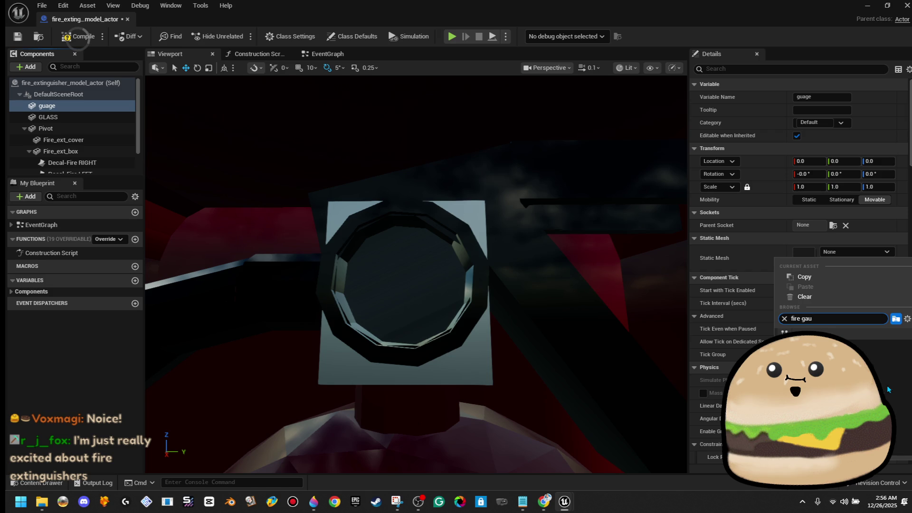
key("BackSpace")
type("uag")
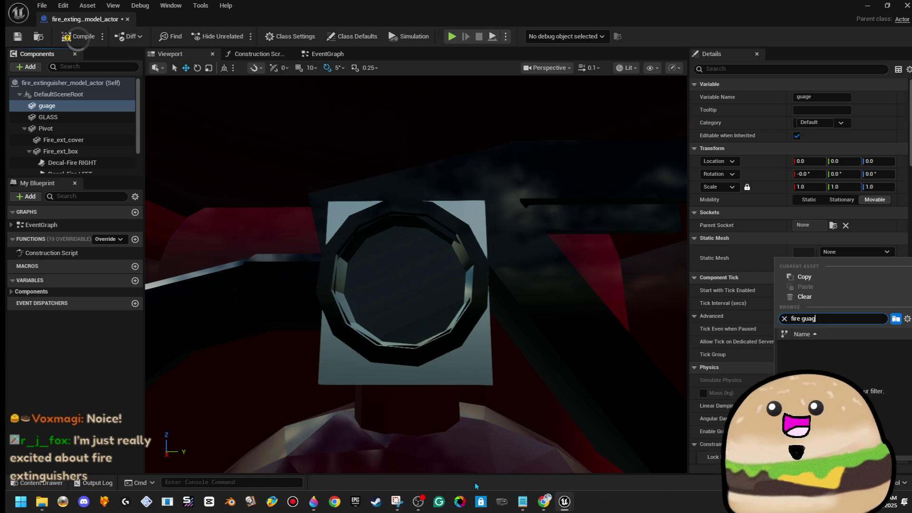
key("Escape")
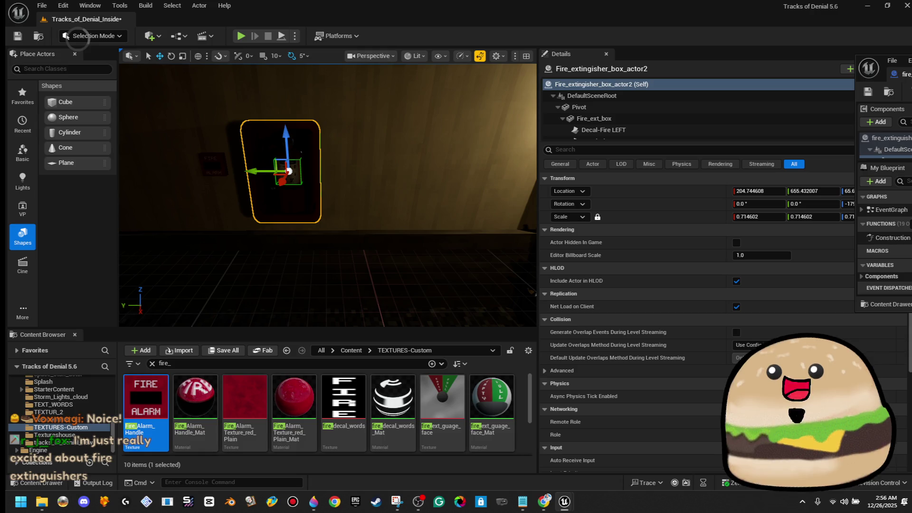
mouse_move(879, 57)
left_mouse_down()
mouse_move(581, 127)
mouse_move(581, 2)
left_mouse_up()
Assign the bad_key_ending_Memory octagonal box mesh to guage and frame it
left_click(845, 255)
type("gauge")
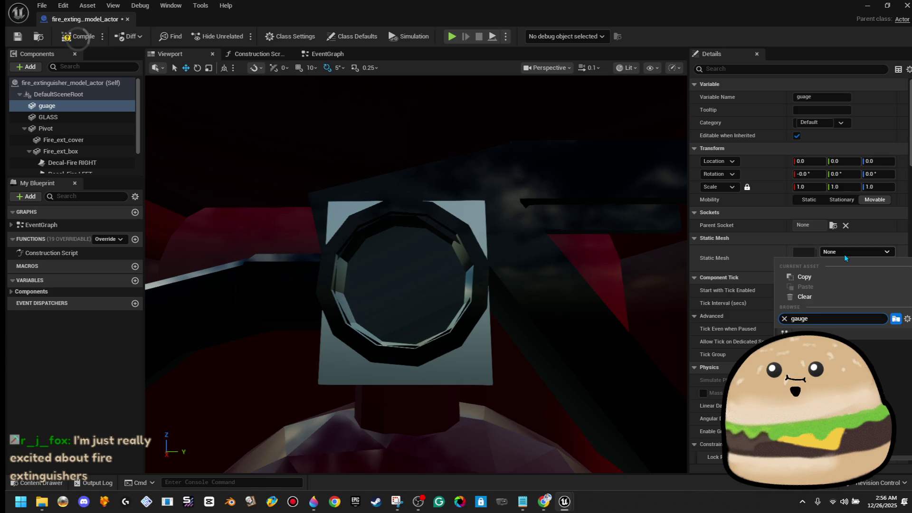
left_click(858, 249)
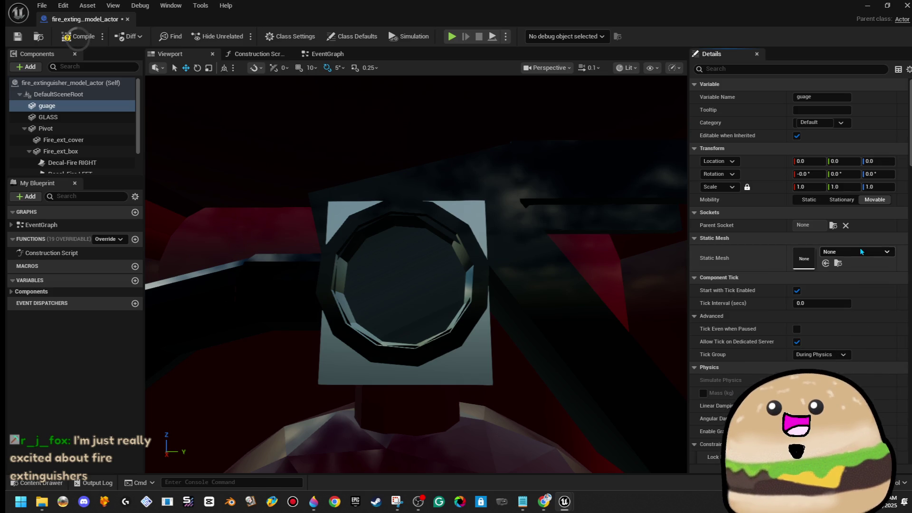
left_click(862, 253)
type("key")
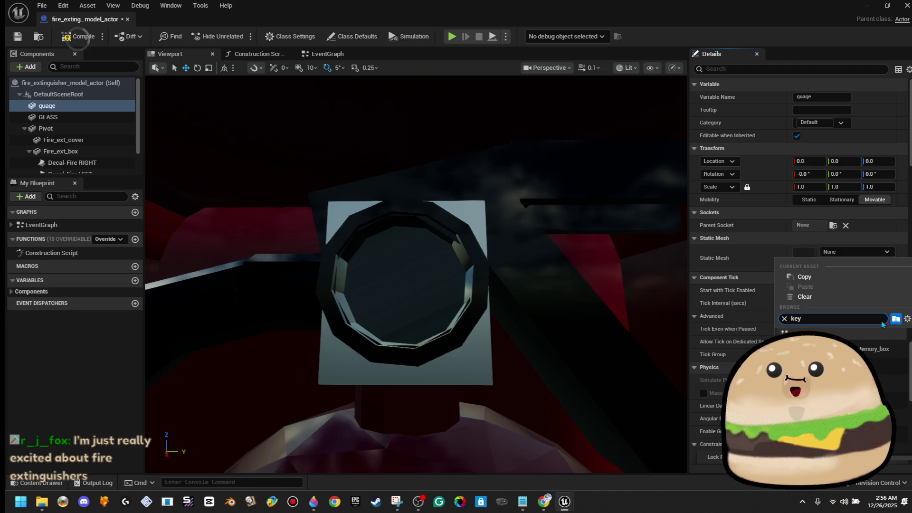
left_click(884, 348)
key("f")
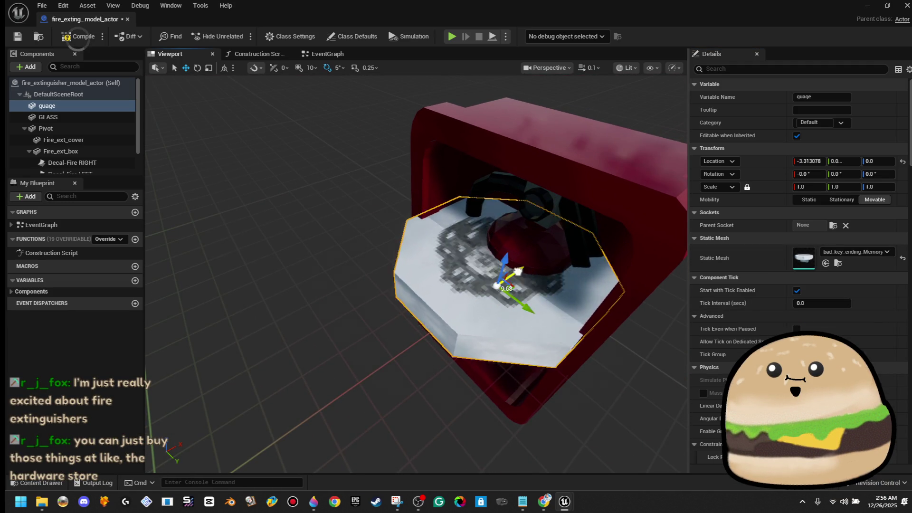
Move the gauge out to X -40.51 and set Element 1 to fire_ext_guage_face_Mat
left_click_drag(539, 261, 444, 326)
scroll(862, 315, "down", 5)
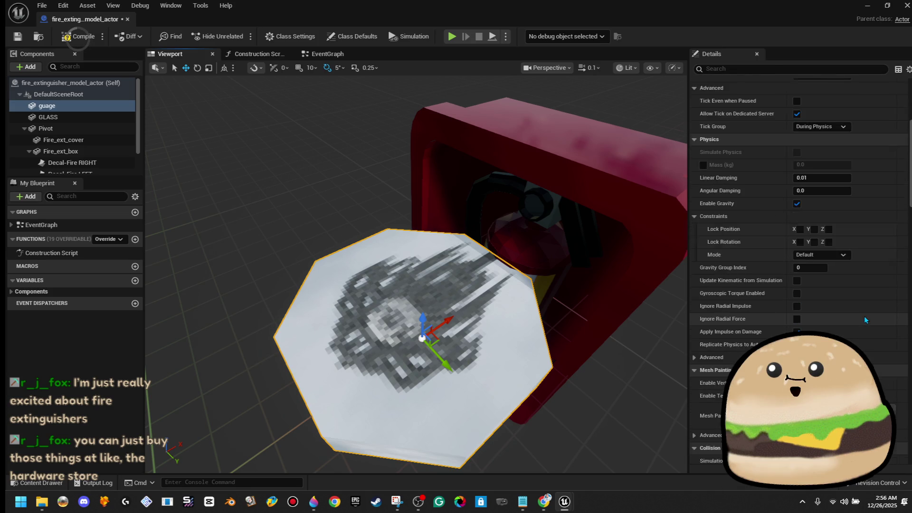
scroll(859, 313, "up", 3)
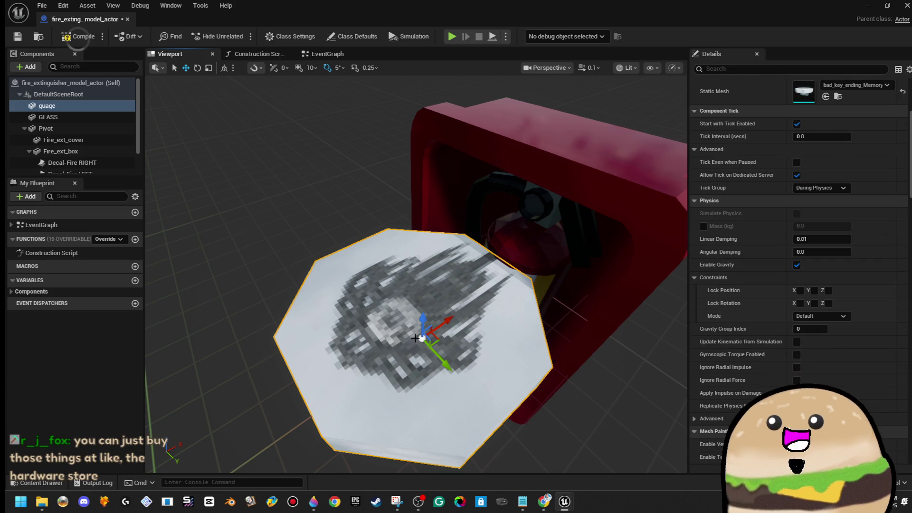
left_click(860, 153)
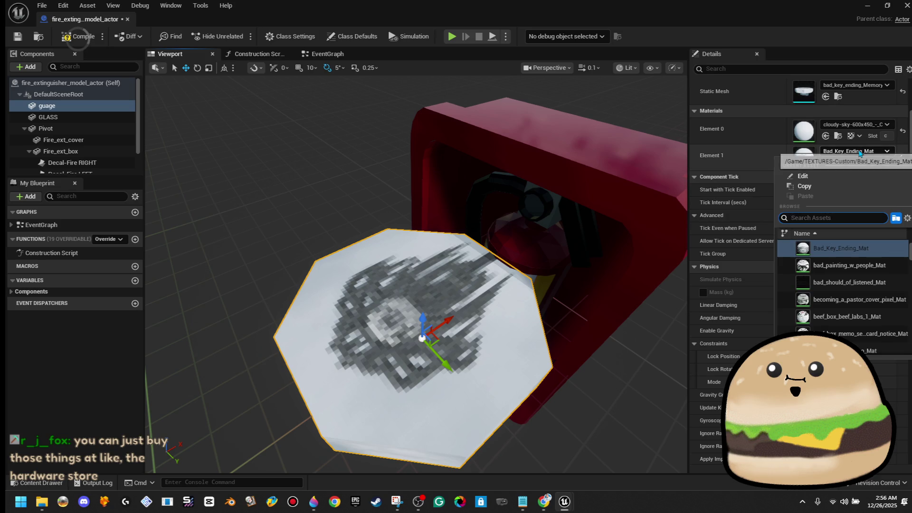
type("fireex")
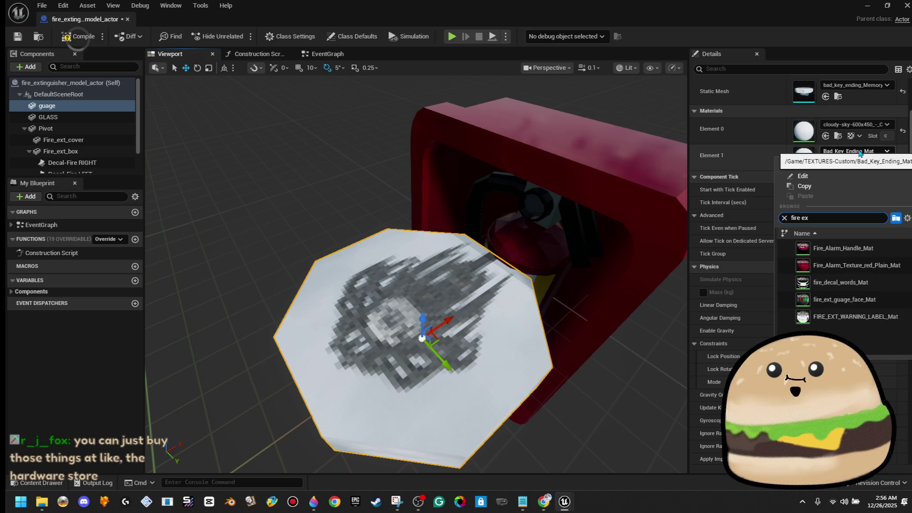
key("Return")
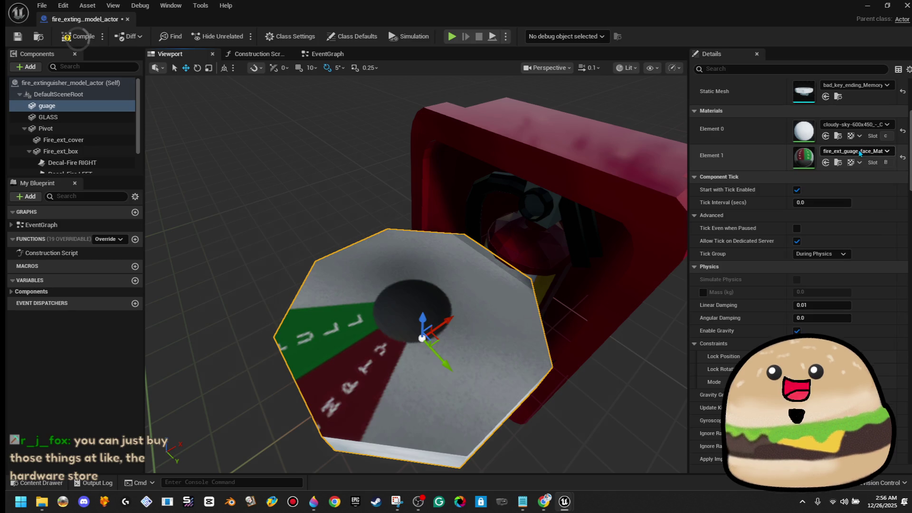
Rotate the gauge face to yaw -175 and pitch -90 so it faces outward
mouse_move(416, 274)
left_mouse_down()
mouse_move(396, 274)
mouse_move(406, 259)
mouse_move(411, 266)
left_mouse_up()
key("e")
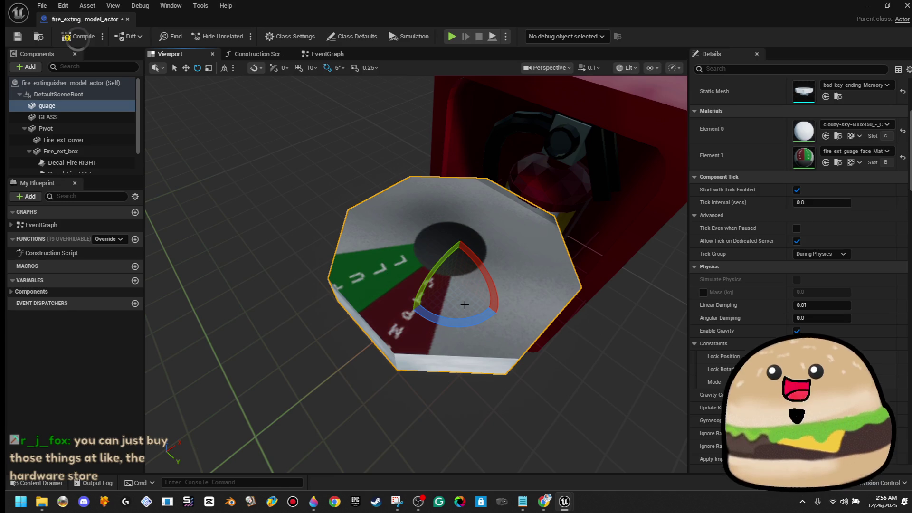
left_click_drag(468, 315, 411, 322)
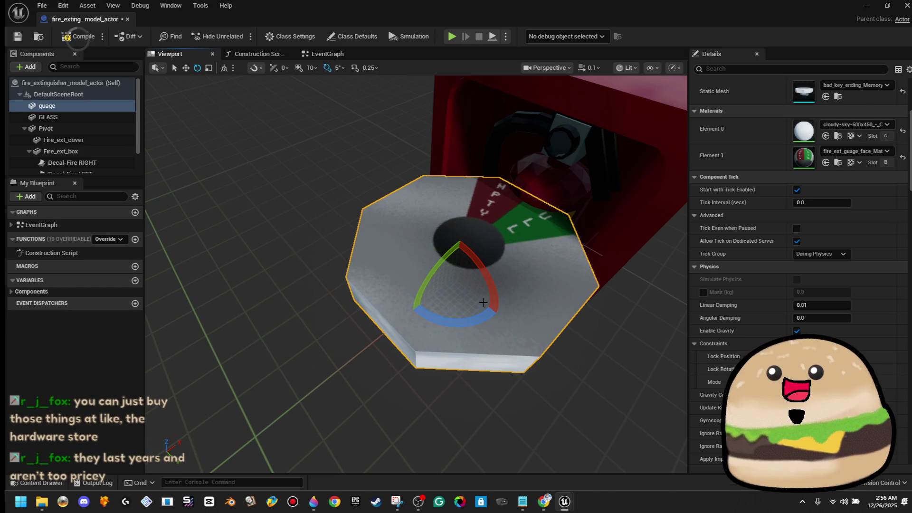
scroll(431, 220, "up", 2)
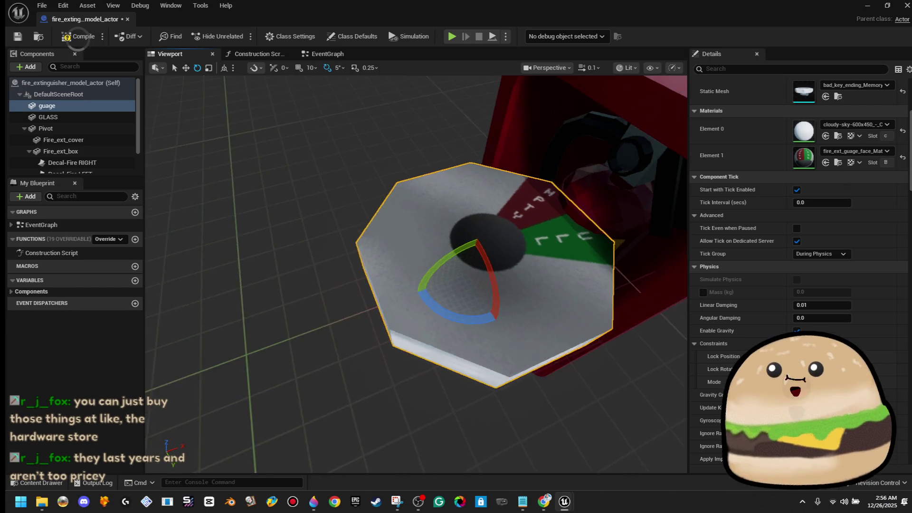
mouse_move(408, 292)
left_mouse_down()
mouse_move(435, 304)
mouse_move(454, 299)
mouse_move(579, 237)
left_mouse_up()
Scale the gauge down to fit the valve housing
key("f")
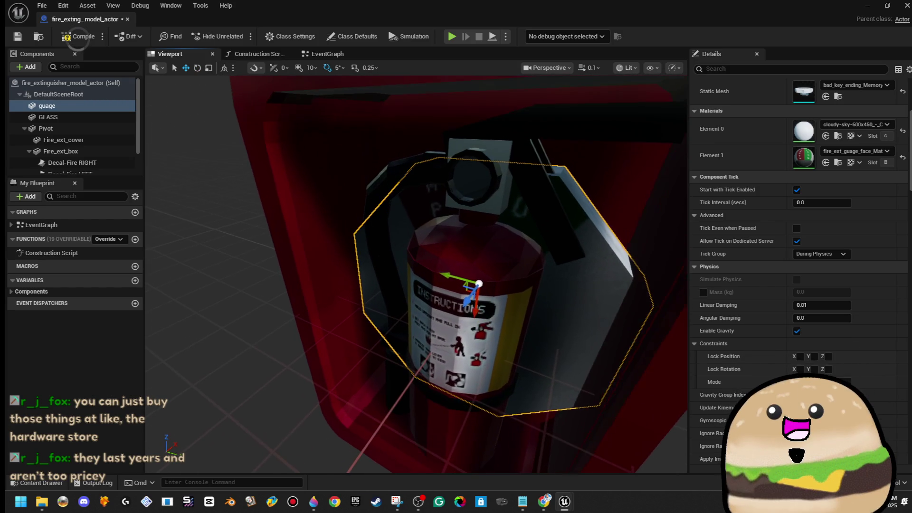
key("r")
left_click_drag(485, 285, 470, 293)
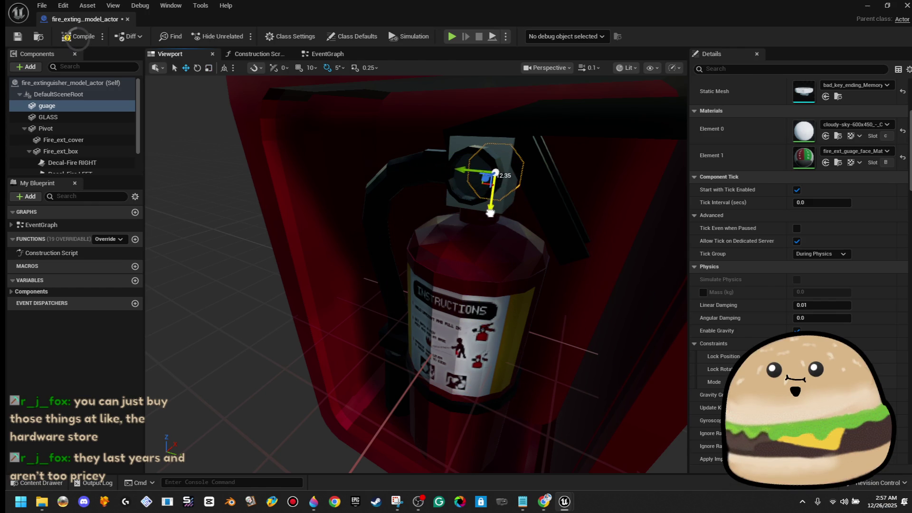
scroll(490, 212, "up", 10)
left_click_drag(584, 298, 359, 270)
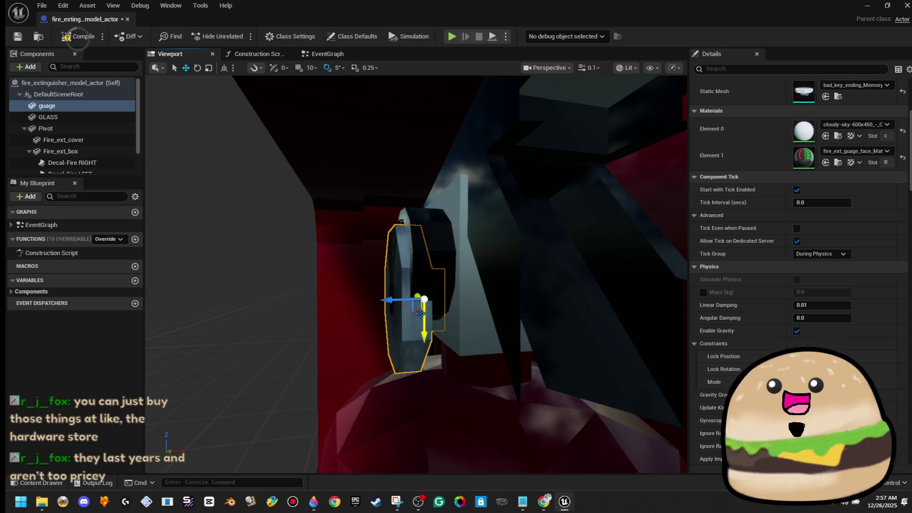
mouse_move(429, 293)
left_mouse_down()
mouse_move(374, 280)
mouse_move(554, 259)
mouse_move(418, 258)
mouse_move(429, 286)
left_mouse_up()
key("r")
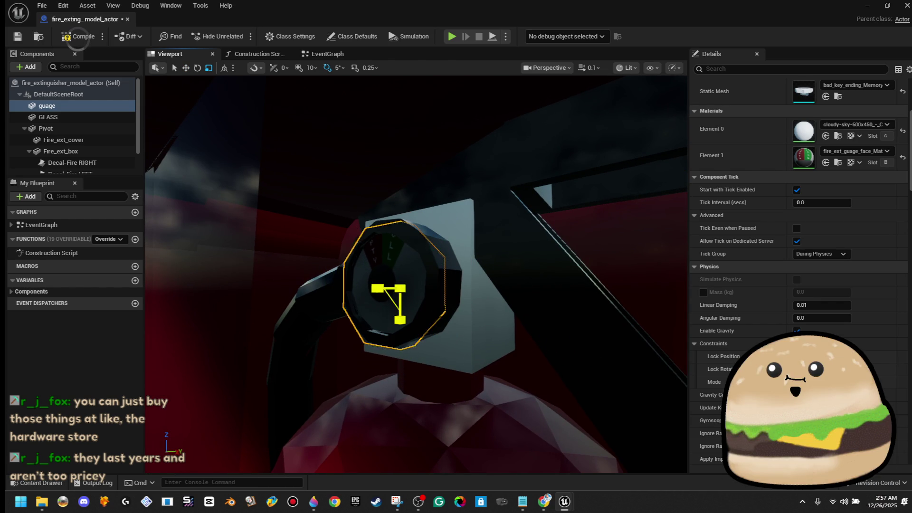
left_click_drag(430, 286, 410, 288)
Move the gauge sideways and up onto the extinguisher's valve
key("w")
left_click_drag(400, 294, 406, 295)
left_click_drag(433, 326, 435, 322)
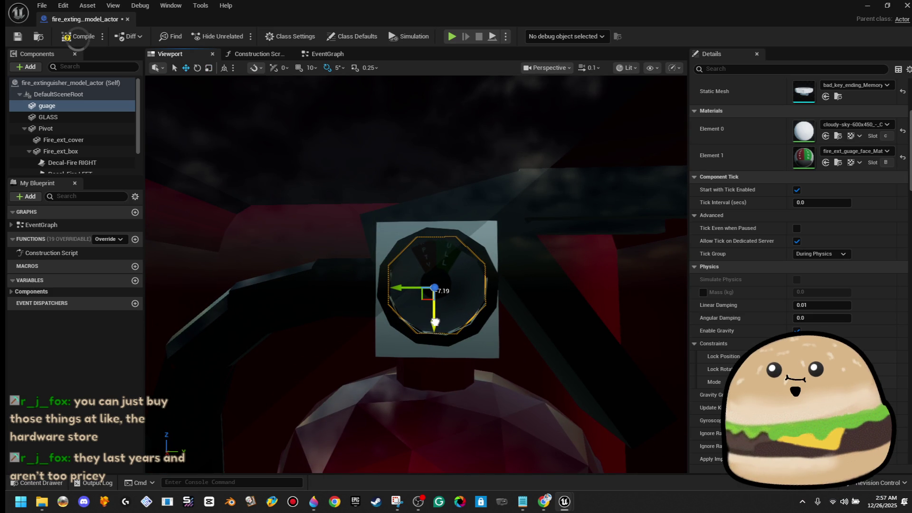
Compile the blueprint with the new gauge and return to the Tracks_of_Denial_Inside level
left_click(61, 151)
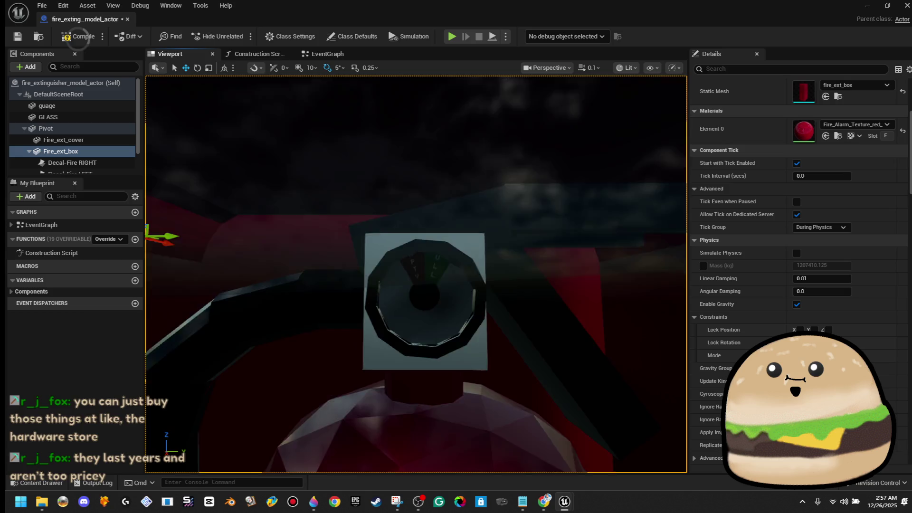
scroll(416, 274, "down", 3)
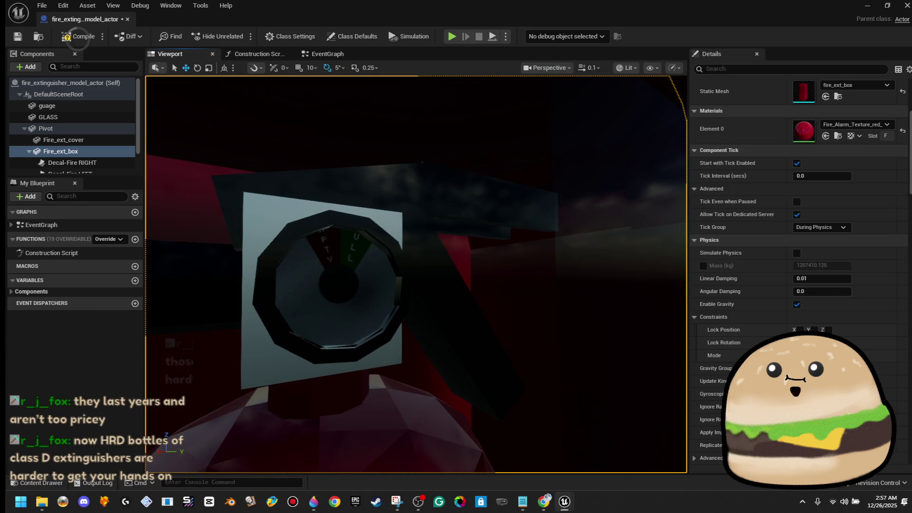
left_click(76, 38)
left_click(127, 19)
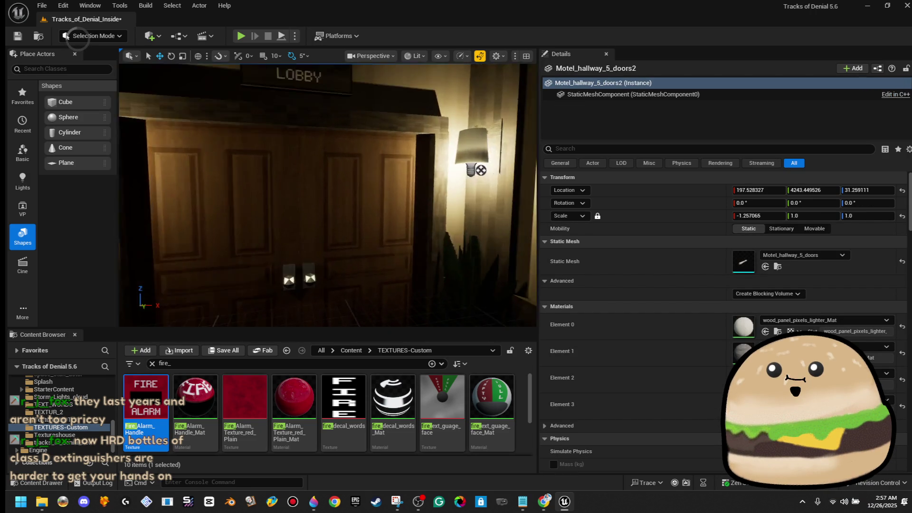
right_click(386, 171)
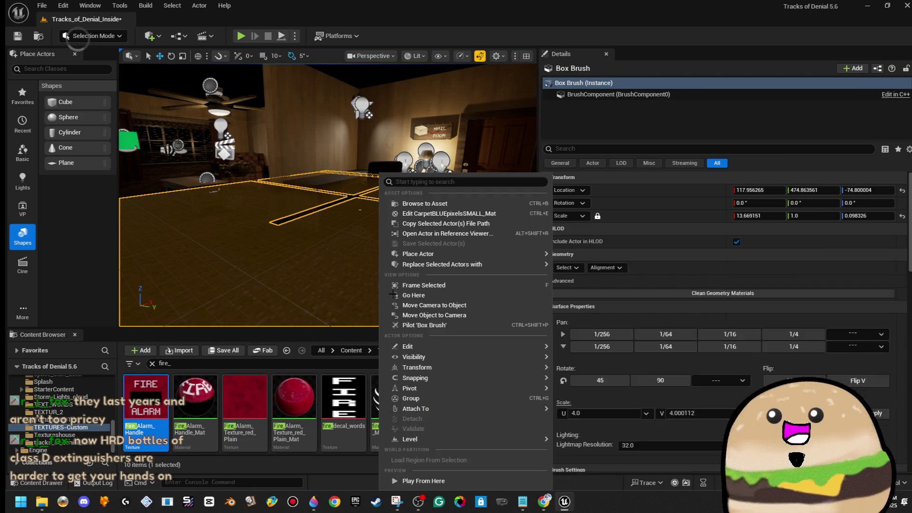
Play full-screen, walk past the nightstand and out the double door to the extinguisher, then stop
left_click(468, 481)
key("F11")
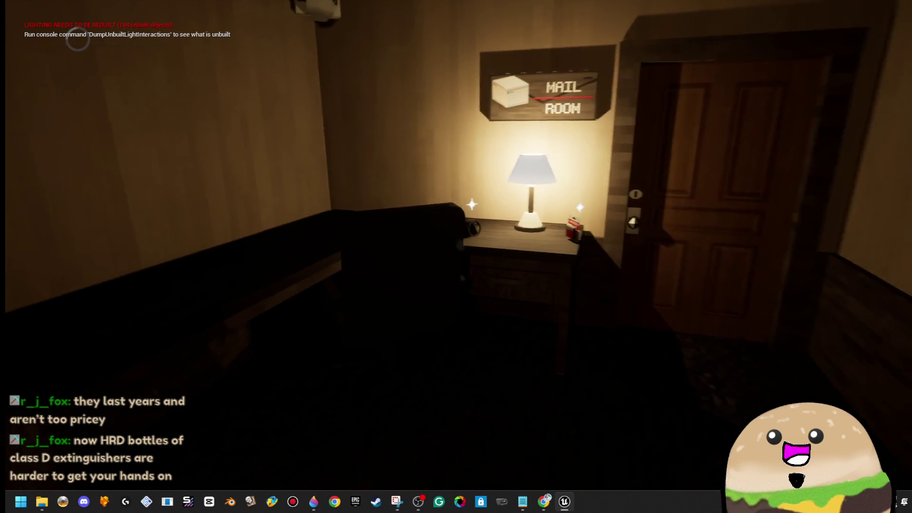
key("w")
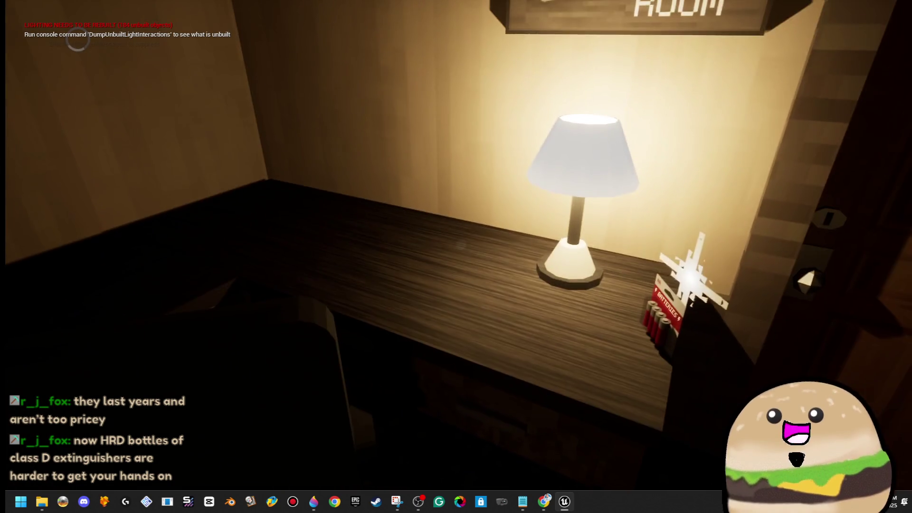
key("e")
key("e")
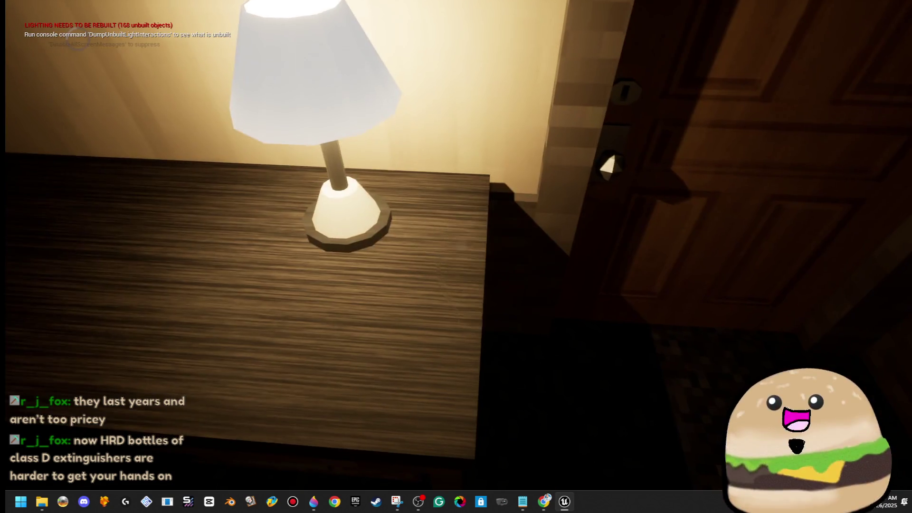
key("w")
key("w")
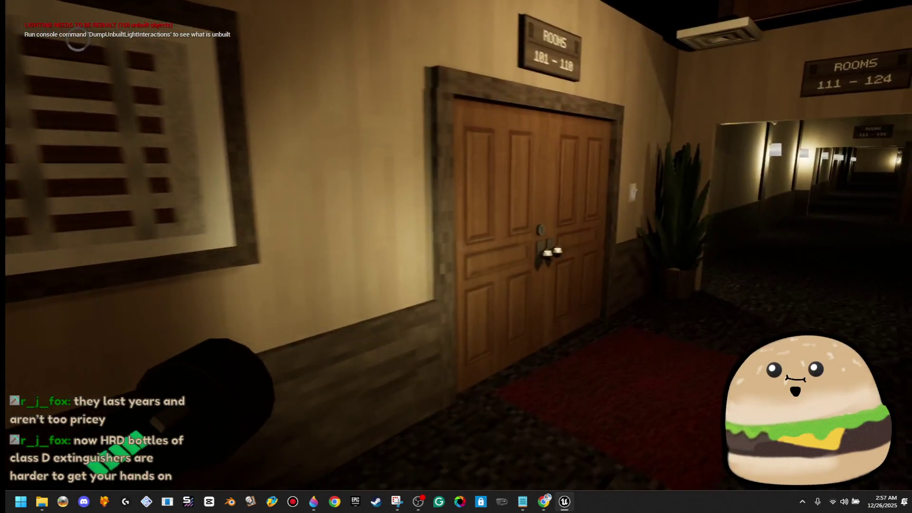
key("e")
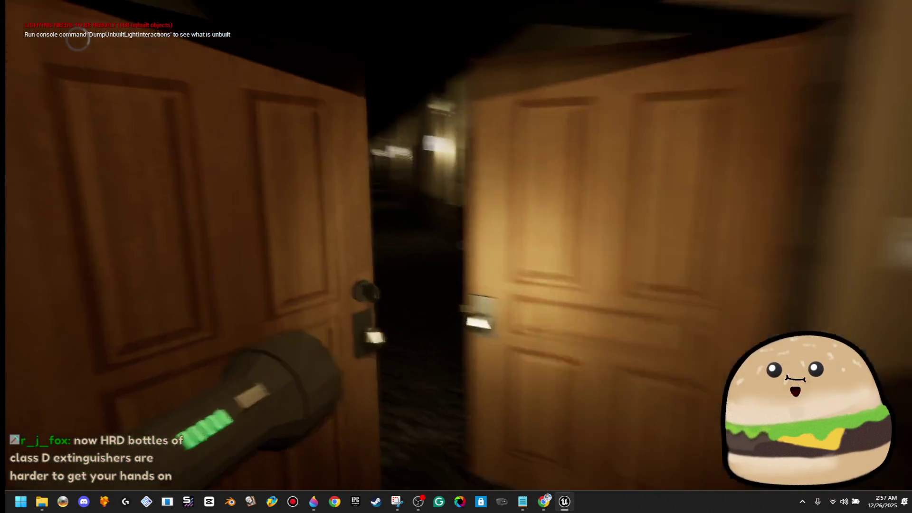
key("w")
key("w")
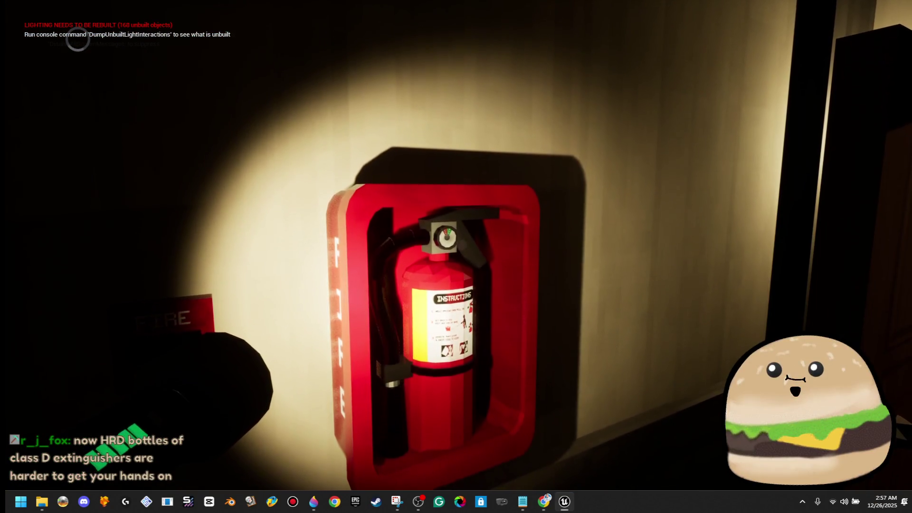
key("s")
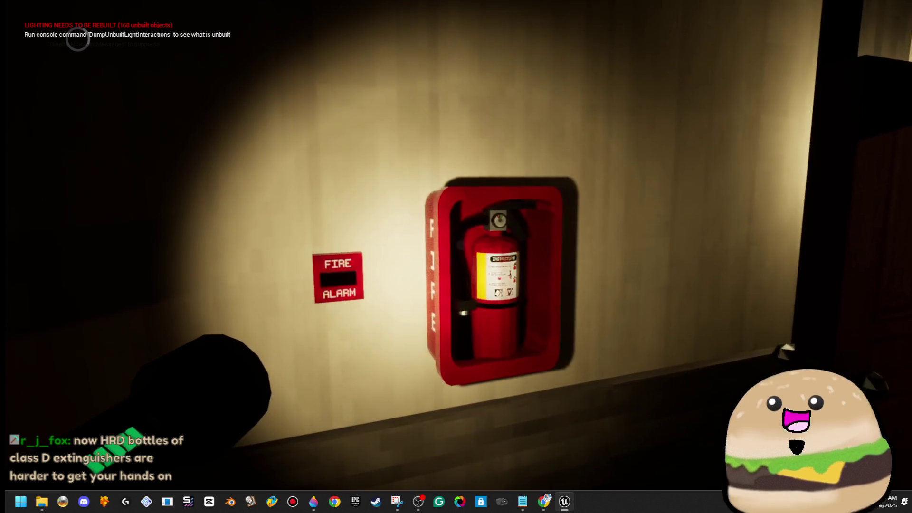
key("w")
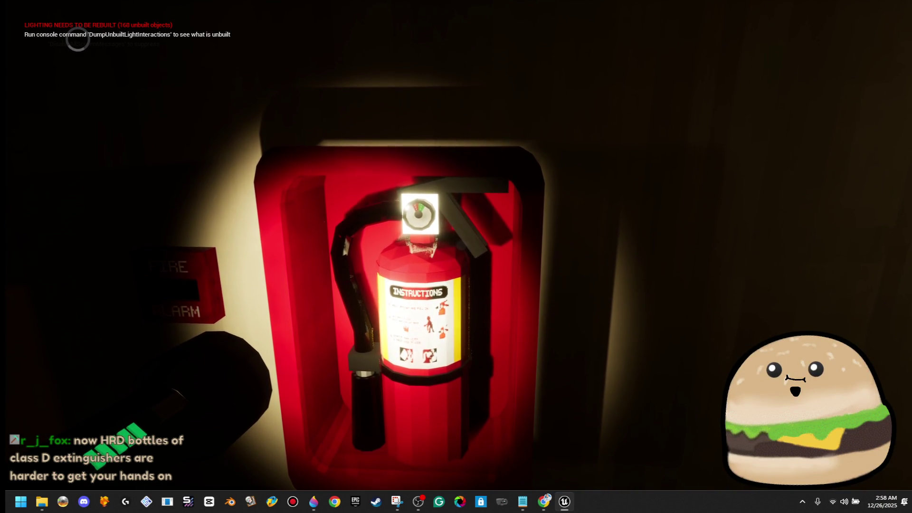
key("Escape")
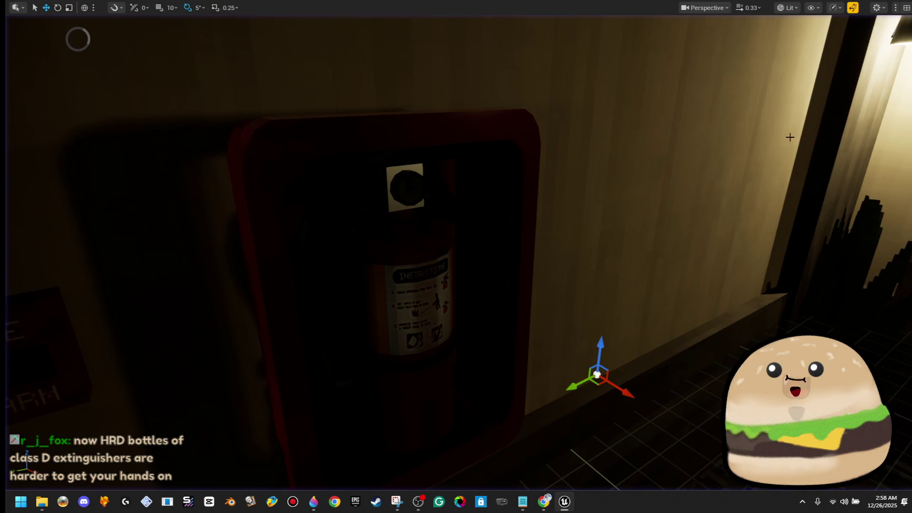
Open the extinguisher cabinet's blueprint viewport and switch the preview to Unlit
right_click(468, 173)
left_click(564, 218)
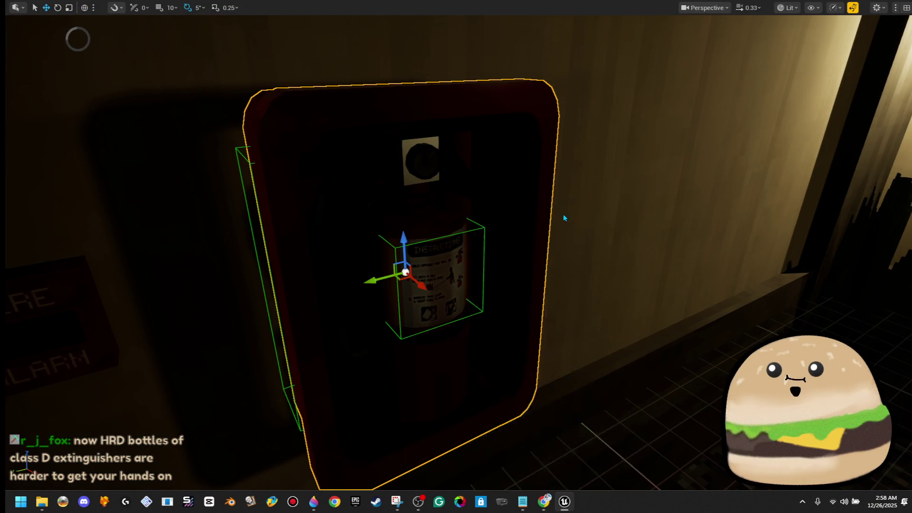
left_click(170, 54)
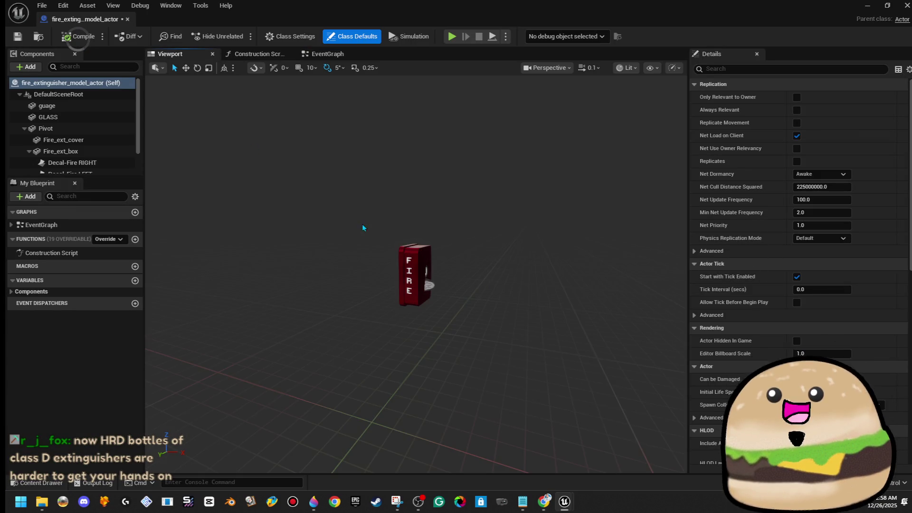
mouse_move(413, 276)
left_mouse_down()
mouse_move(375, 278)
mouse_move(395, 266)
mouse_move(402, 209)
mouse_move(441, 161)
left_mouse_up()
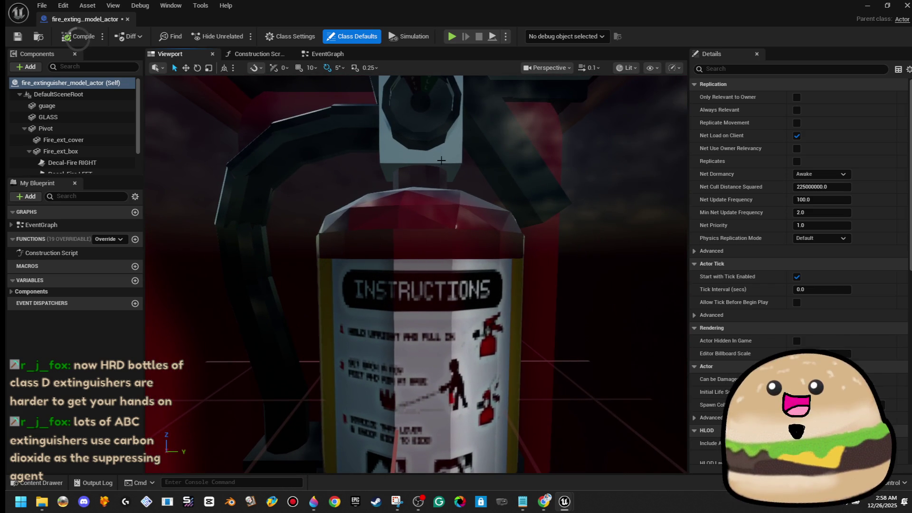
left_click(557, 70)
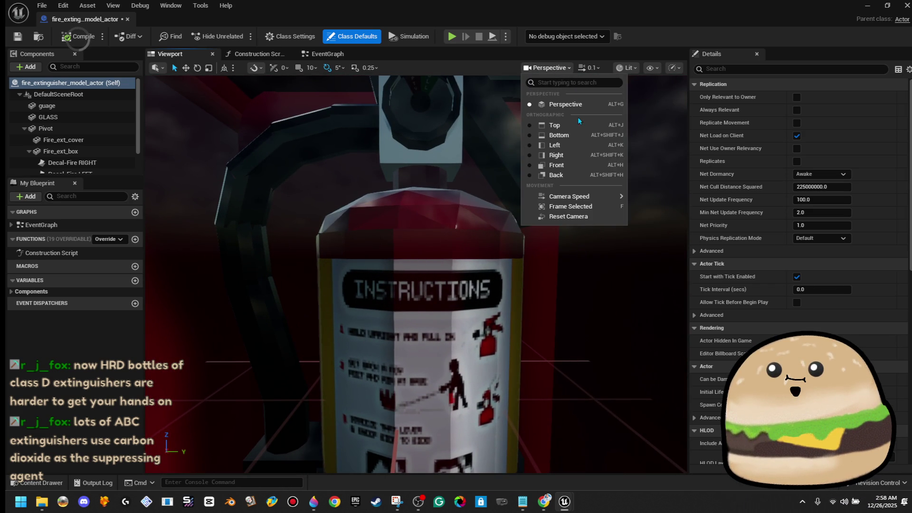
left_click(627, 68)
left_click(645, 105)
Shift the Decal label to X -6.477267, then close the blueprint
left_click_drag(428, 238, 156, 212)
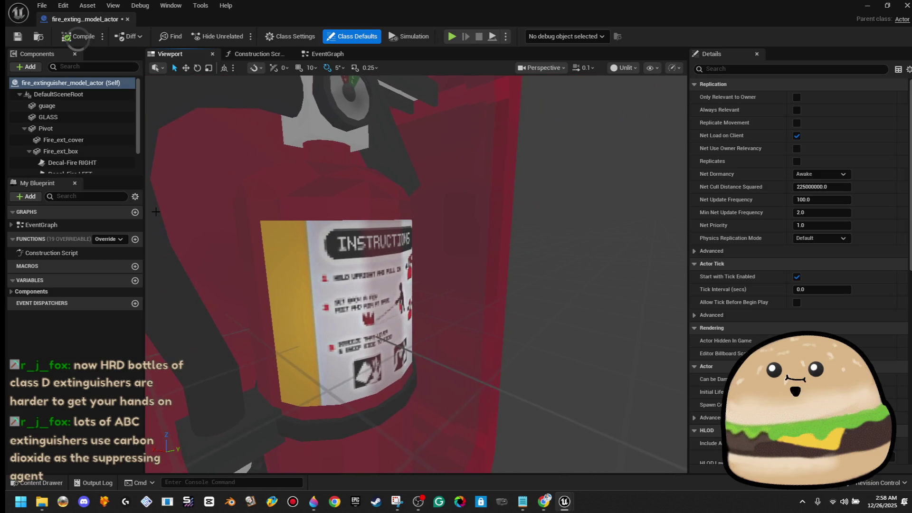
left_click(95, 167)
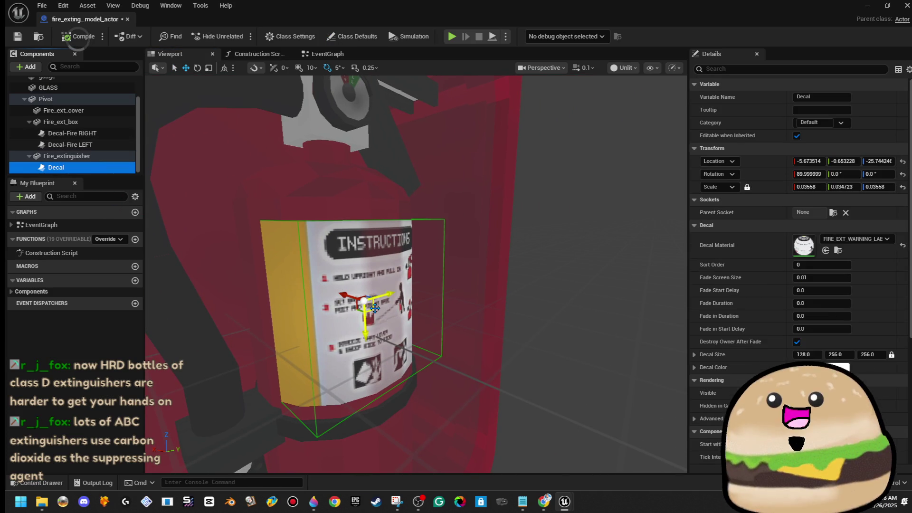
left_click_drag(364, 300, 348, 295)
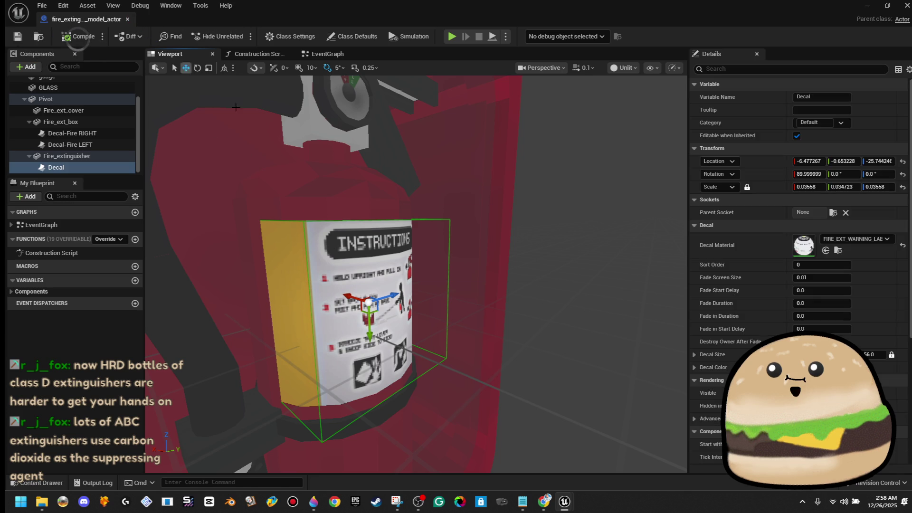
left_click(126, 19)
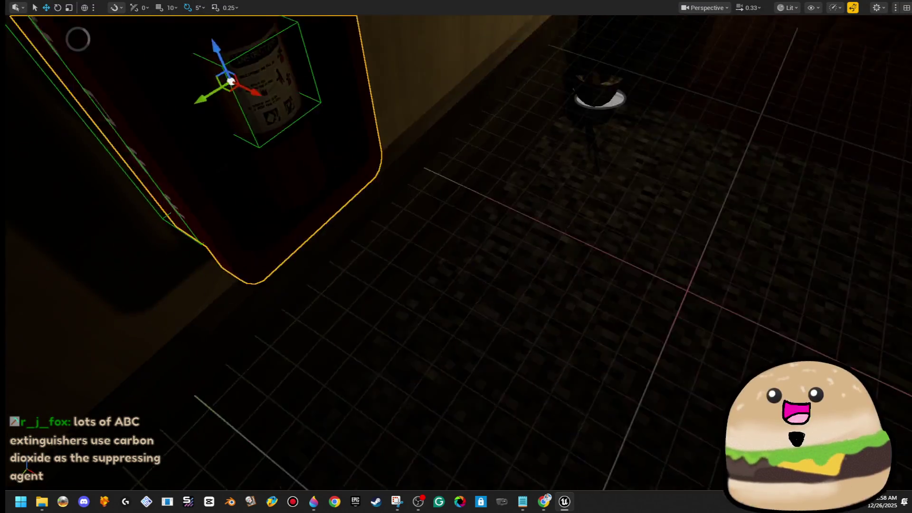
right_click(518, 176)
Play from here, walk through the room and back to the hallway extinguisher
mouse_move(544, 349)
left_click(575, 480)
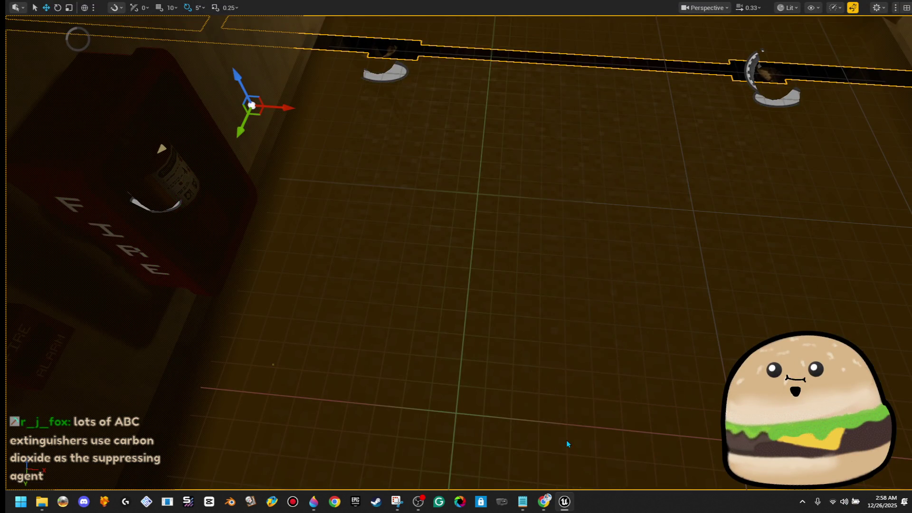
key("w")
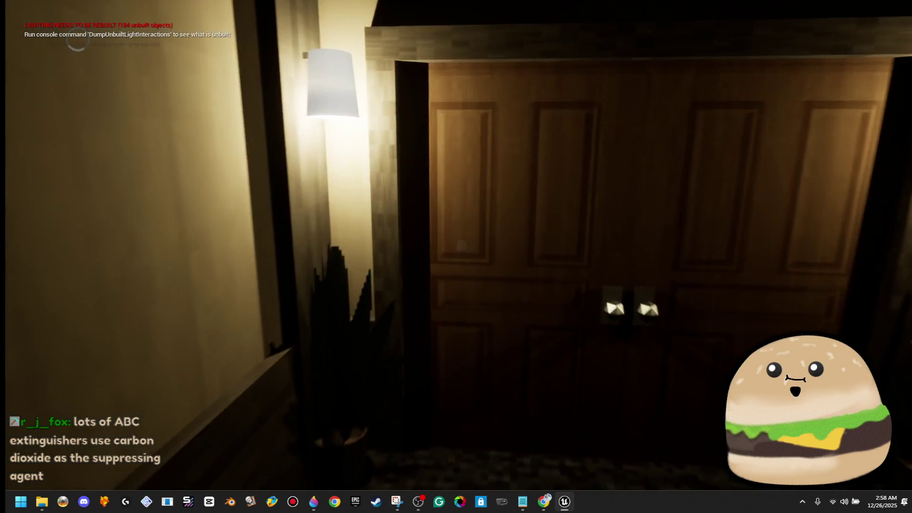
key("w")
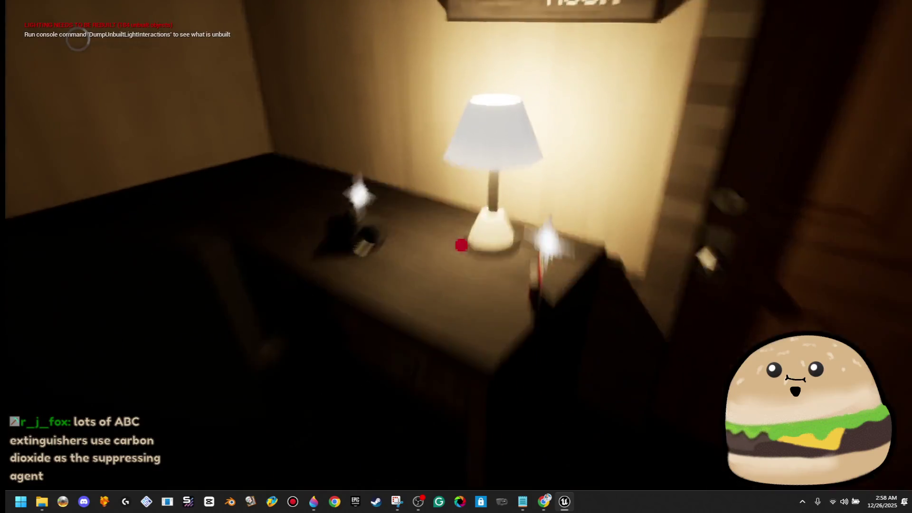
key("w")
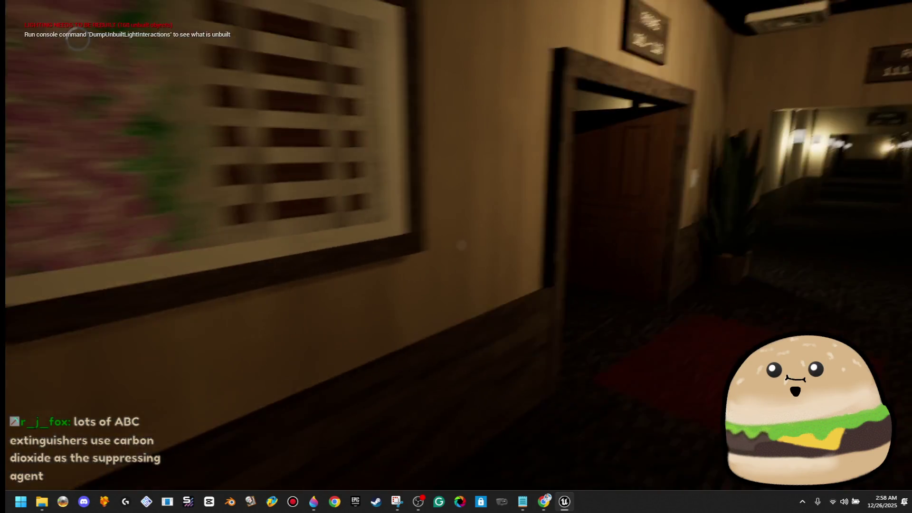
key("w")
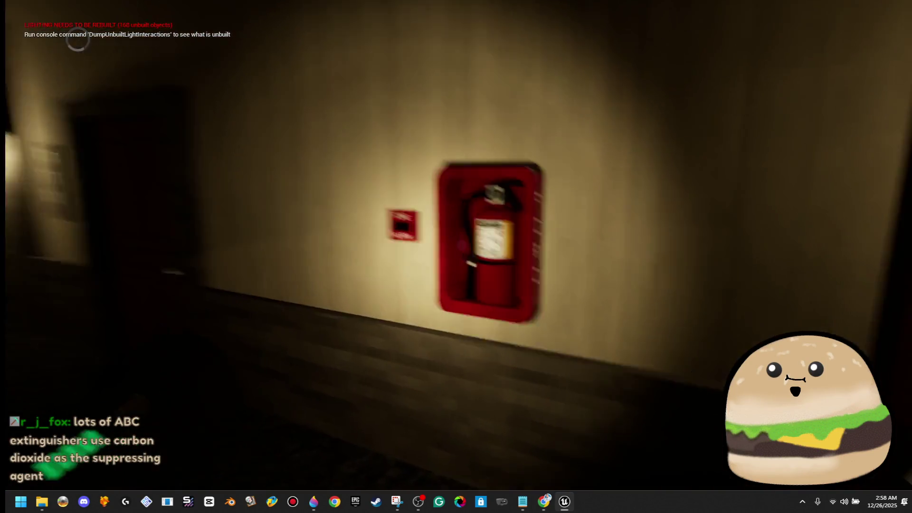
Inspect the cabinet's label from the left, front, FIRE side and alongside the fire alarm
key("s")
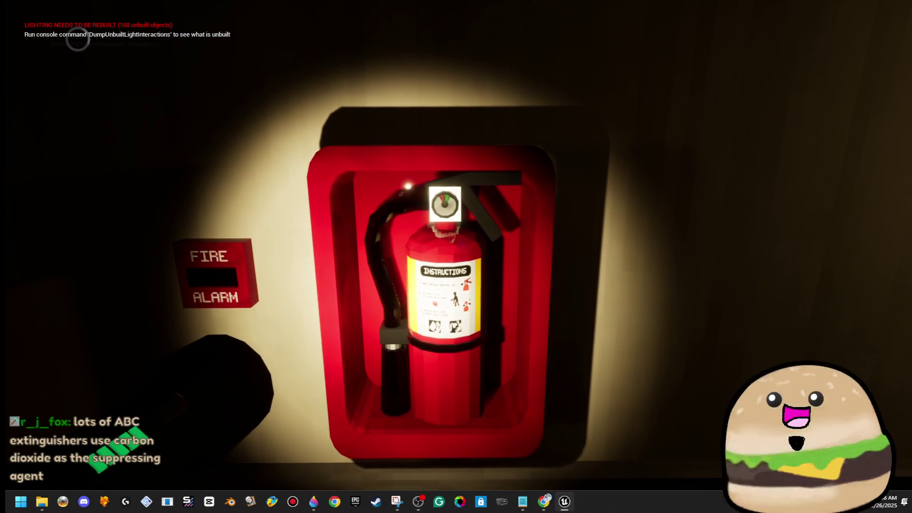
key("a")
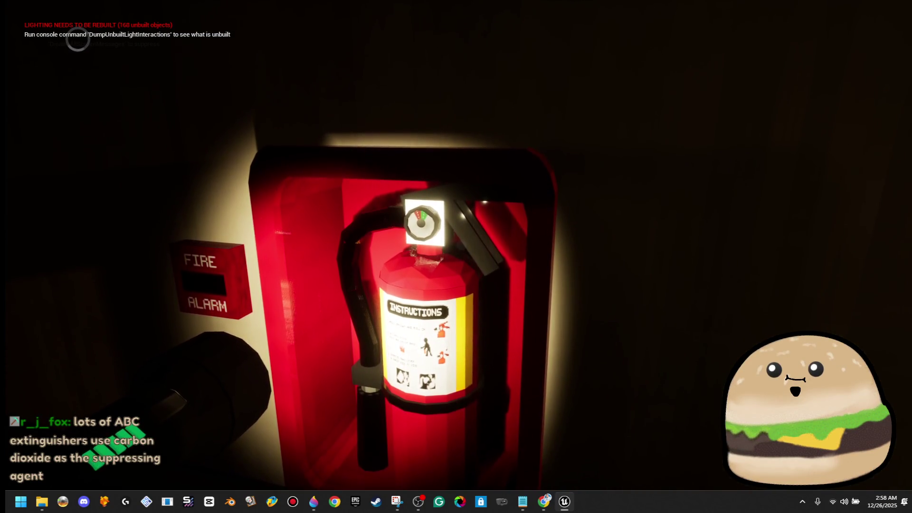
key("d")
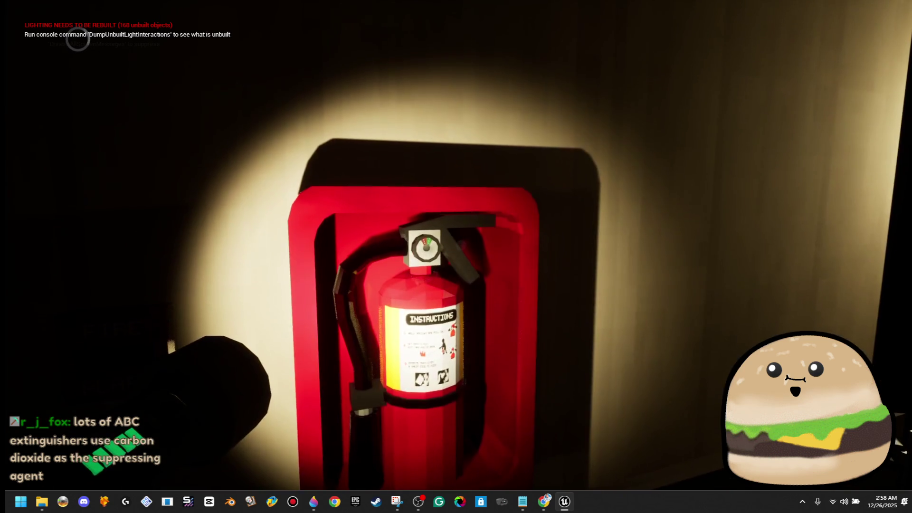
key("s")
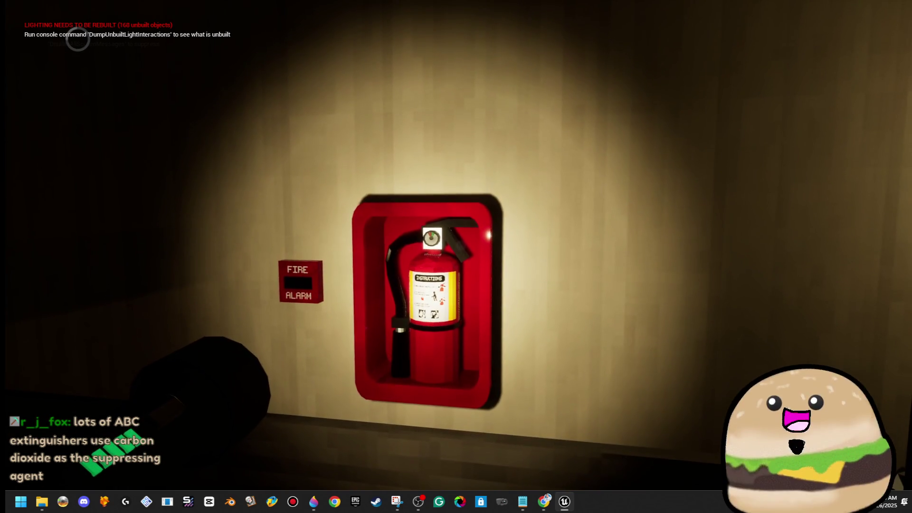
key("d")
key("a")
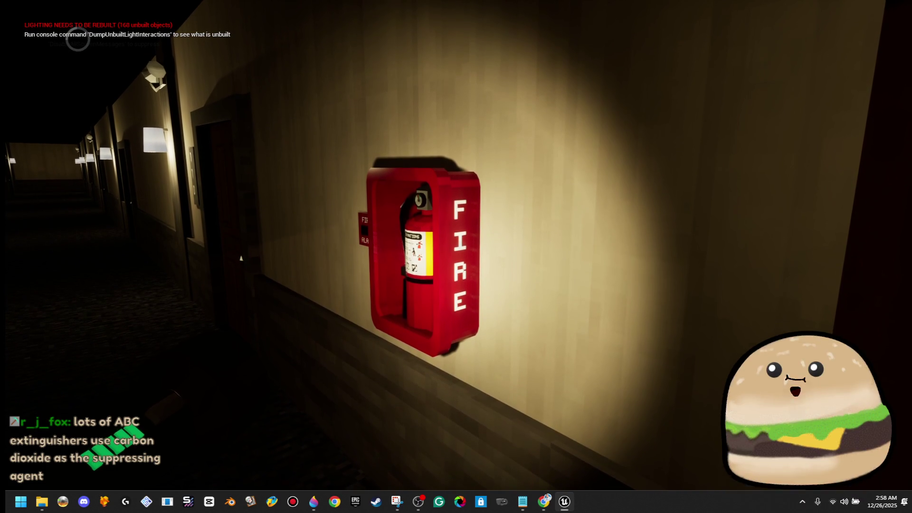
key("w")
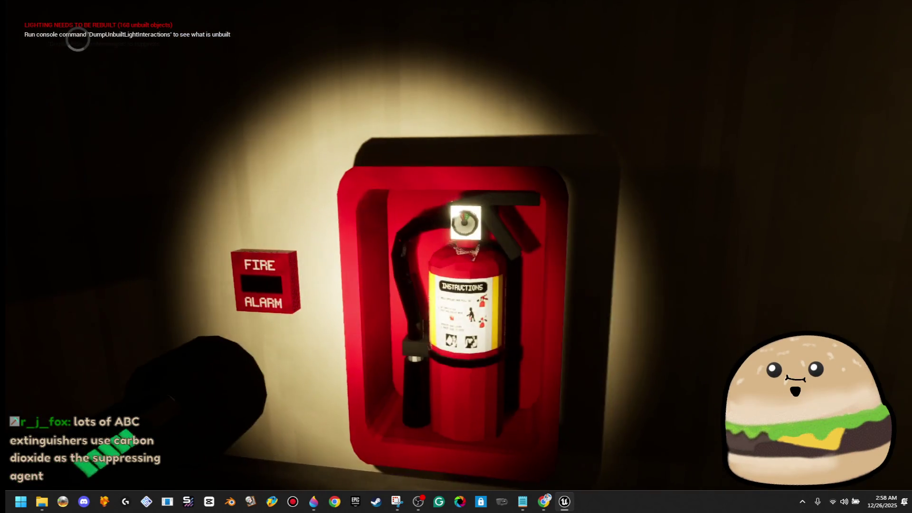
key("s")
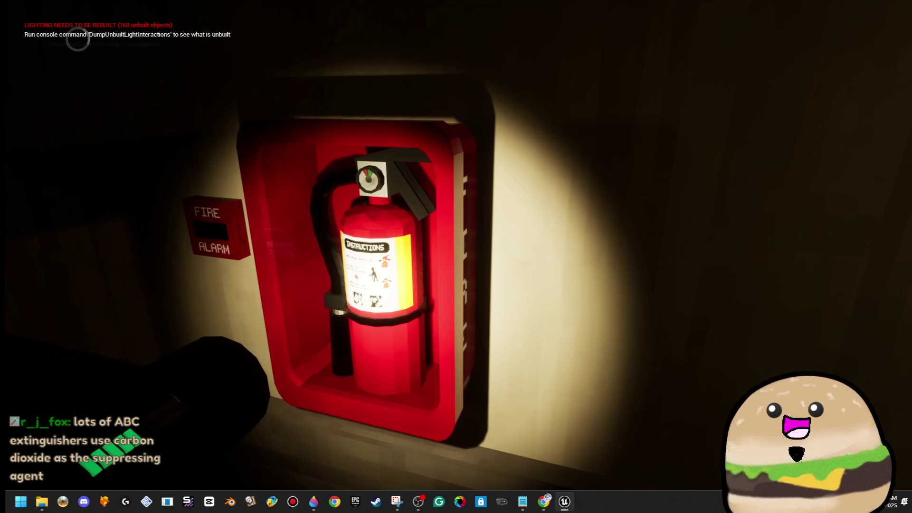
key("w")
mouse_move(456, 257)
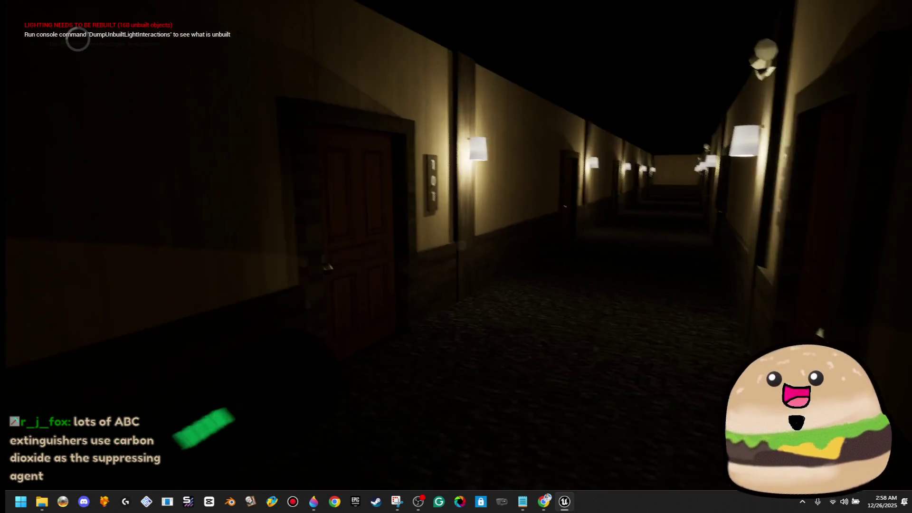
key("w")
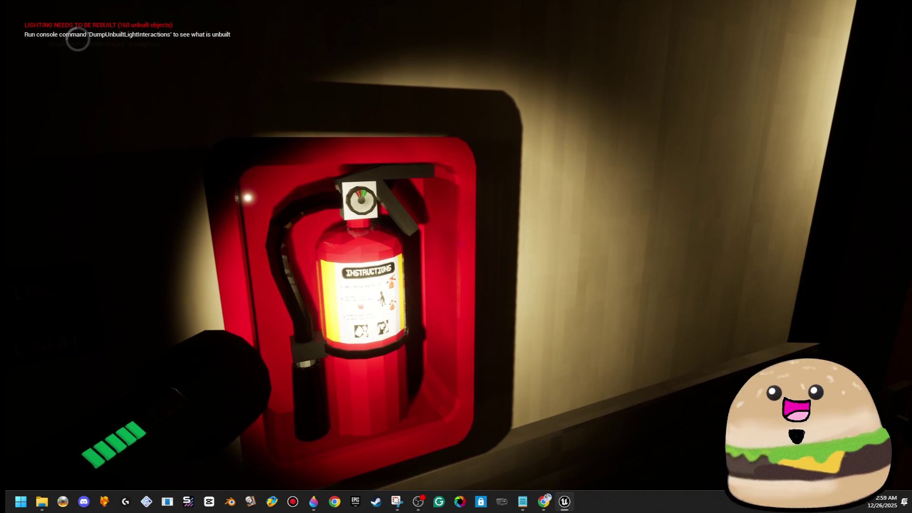
key("s")
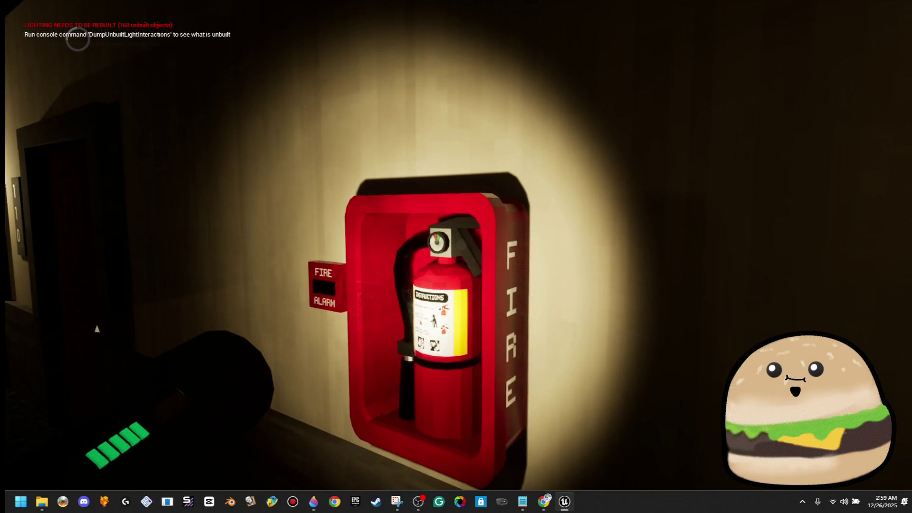
Keep viewing the extinguisher cabinet and fire alarm from several angles in the playtest
key("w")
key("s")
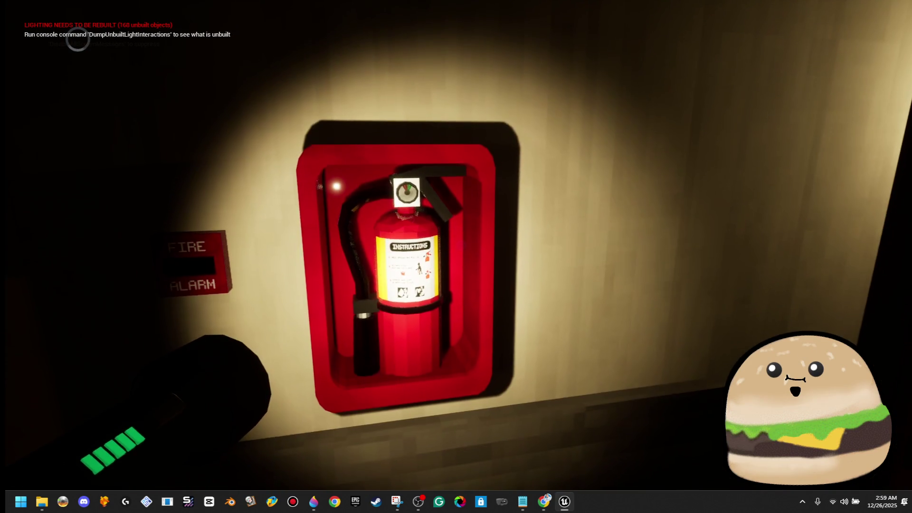
key("w")
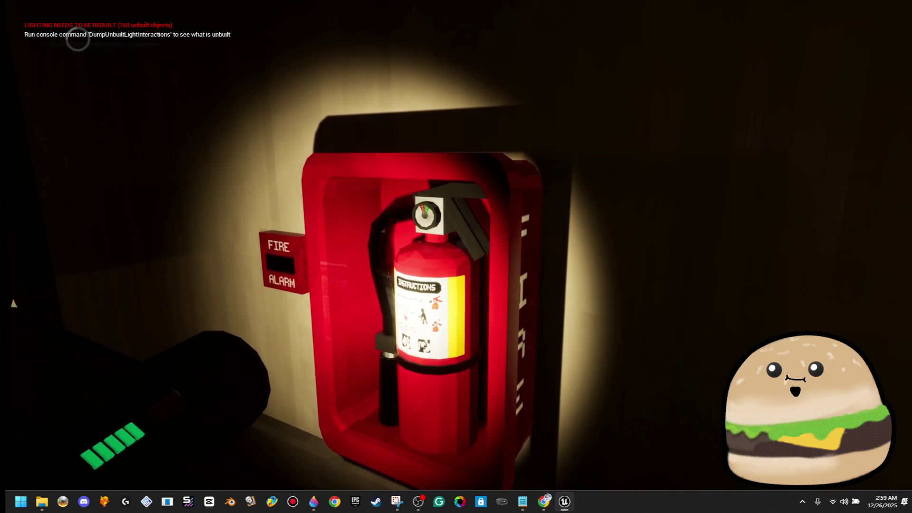
key("s")
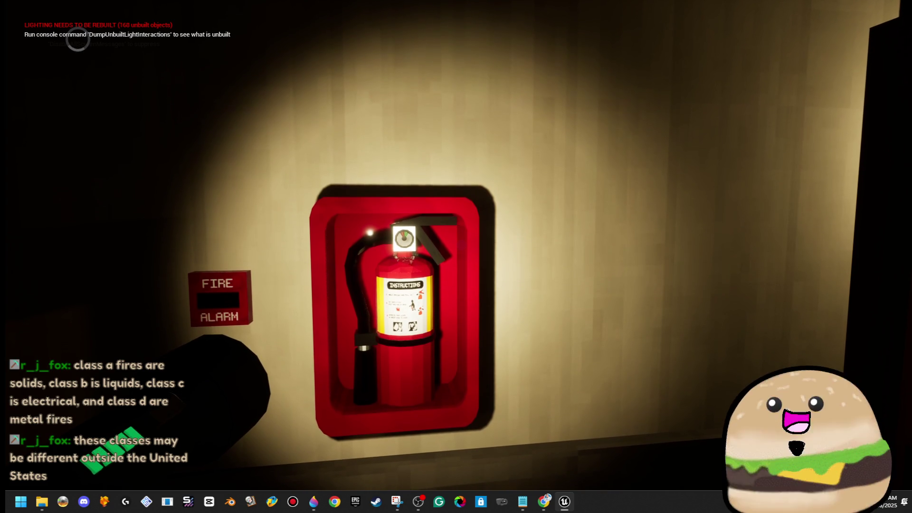
key("w")
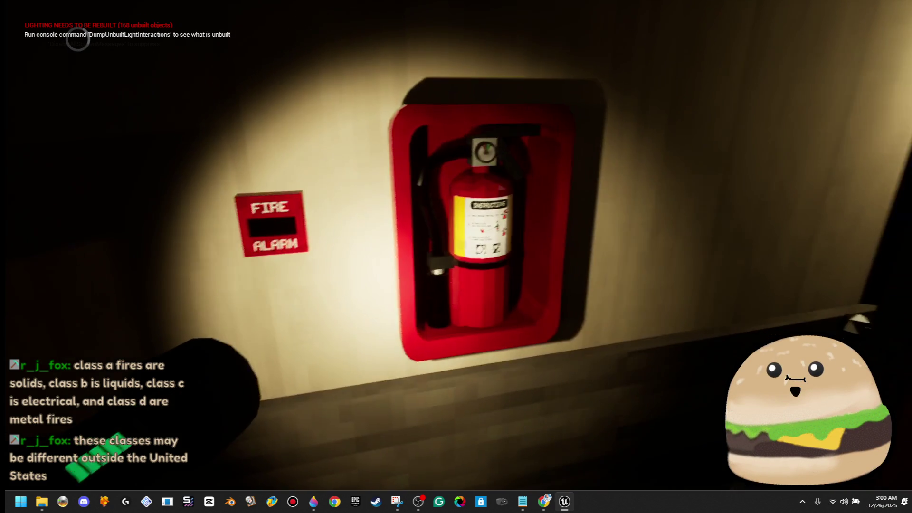
key("w")
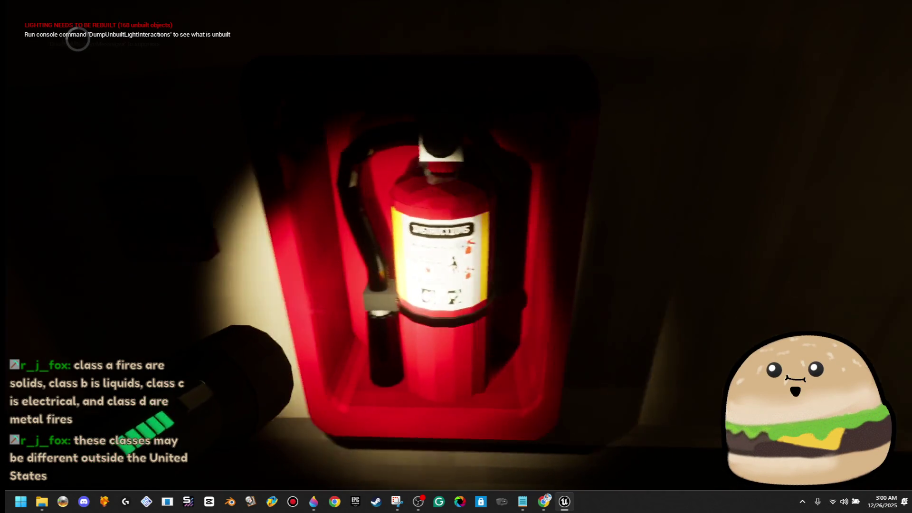
key("d")
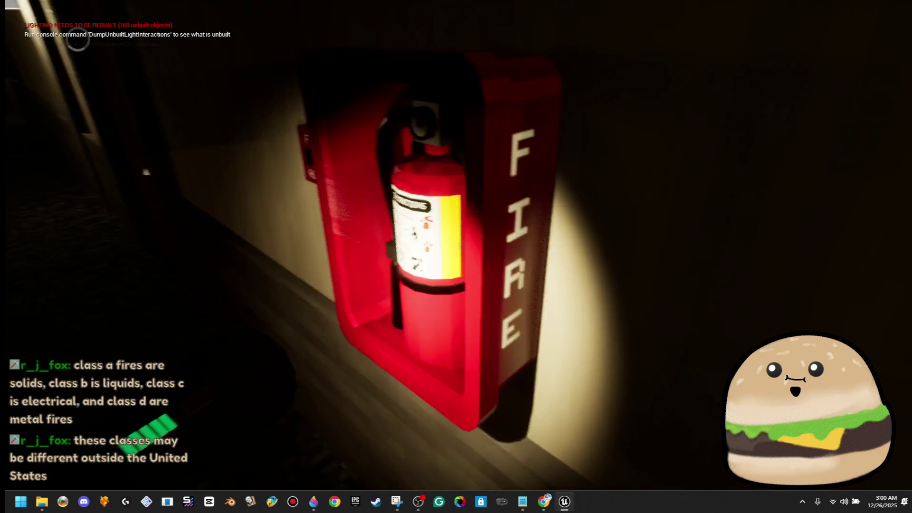
key("a")
key("d")
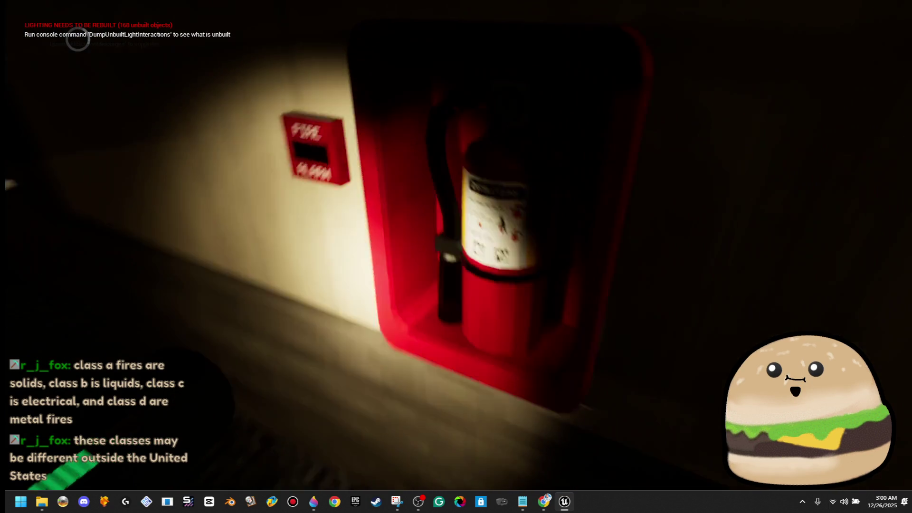
key("d")
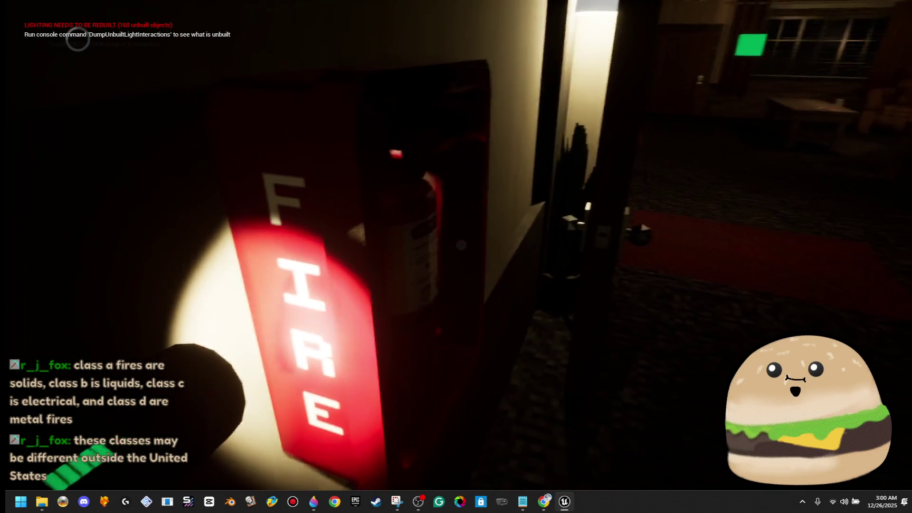
key("a")
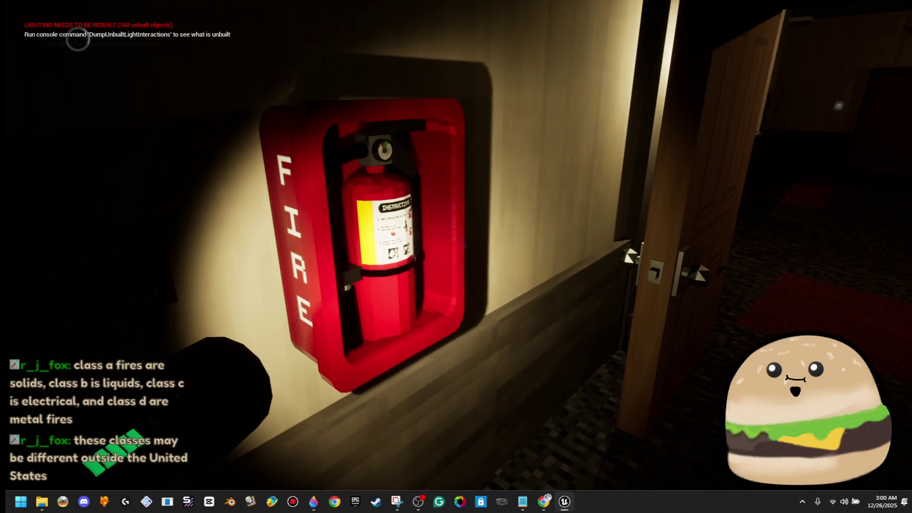
Stop the playtest and open fire_extinguisher_model_actor's blueprint in its 3D viewport
key("Escape")
right_click(415, 173)
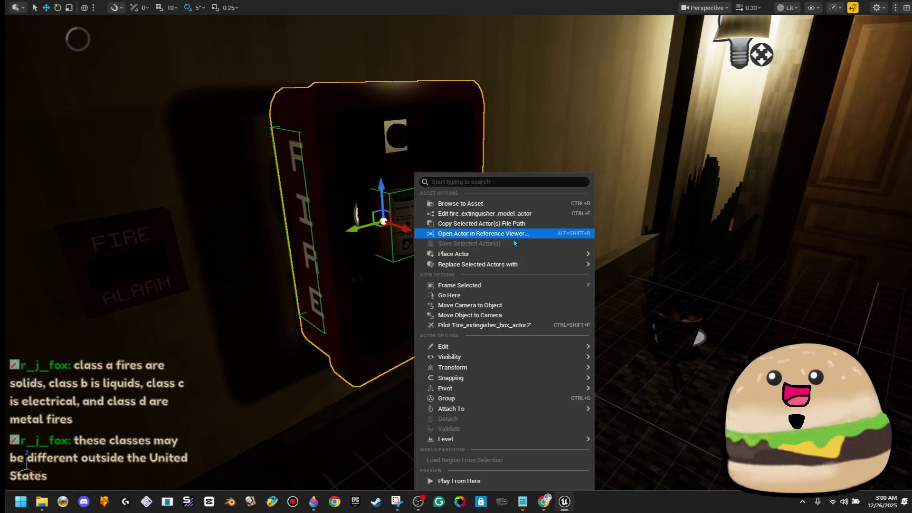
left_click(509, 215)
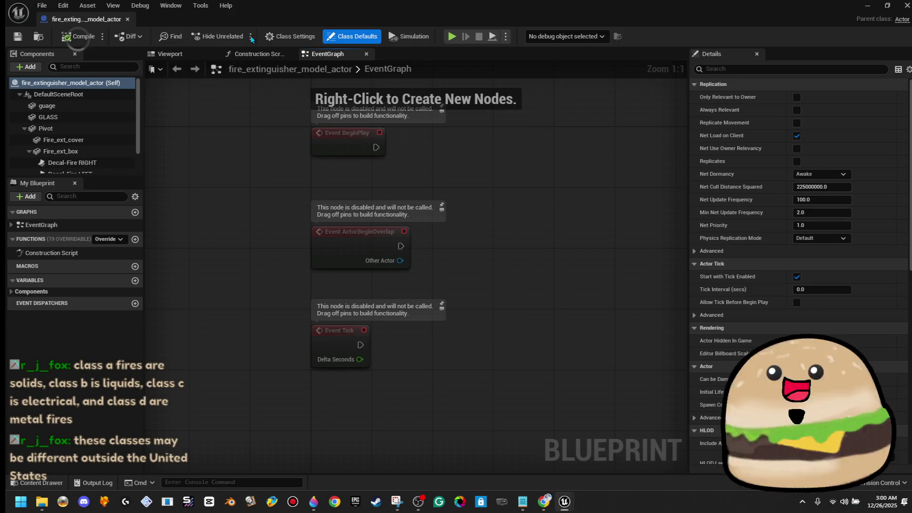
left_click(170, 53)
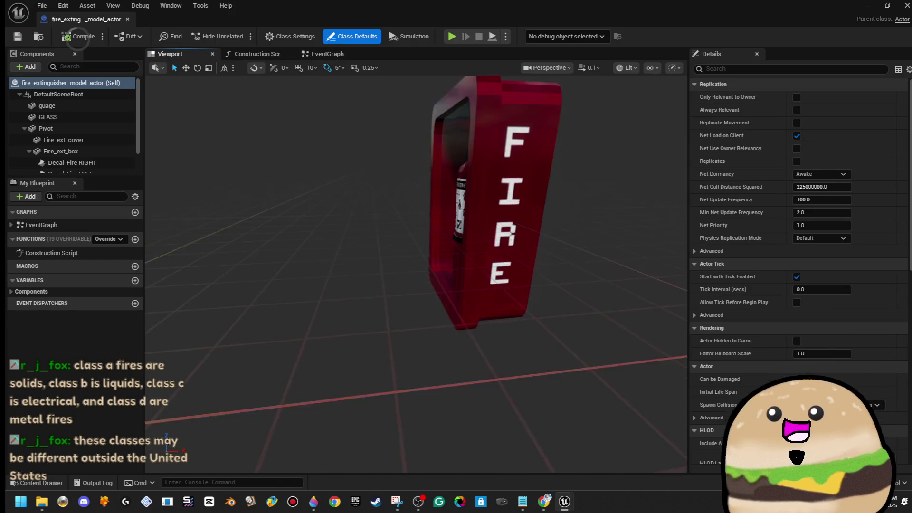
Scale the Fire_ext_cover slightly and shift it along X
left_click(494, 309)
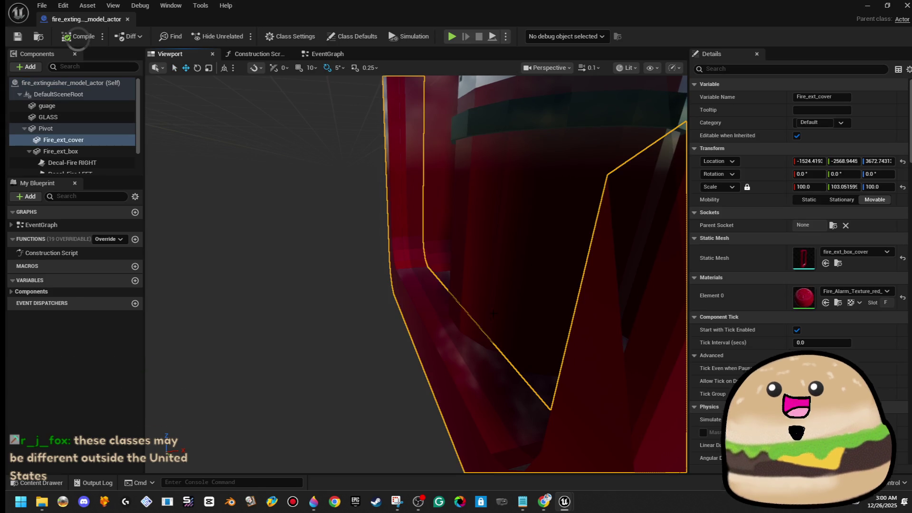
key("f")
key("r")
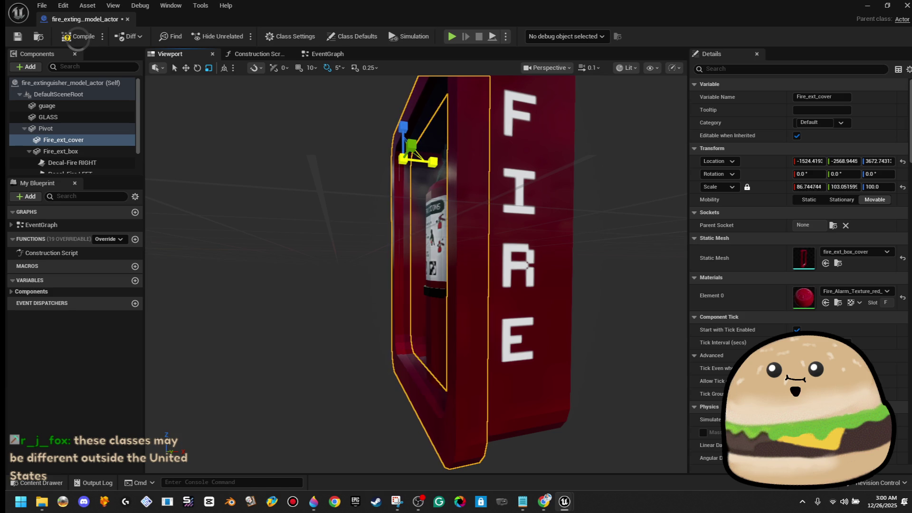
mouse_move(432, 163)
left_mouse_down()
mouse_move(447, 168)
mouse_move(426, 163)
mouse_move(409, 188)
mouse_move(434, 187)
left_mouse_up()
left_click_drag(408, 194, 418, 195)
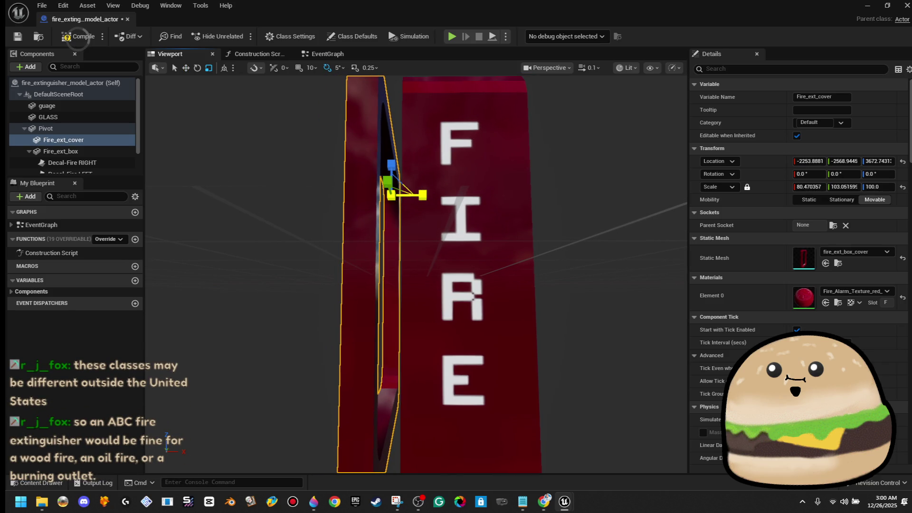
left_click_drag(442, 195, 478, 210)
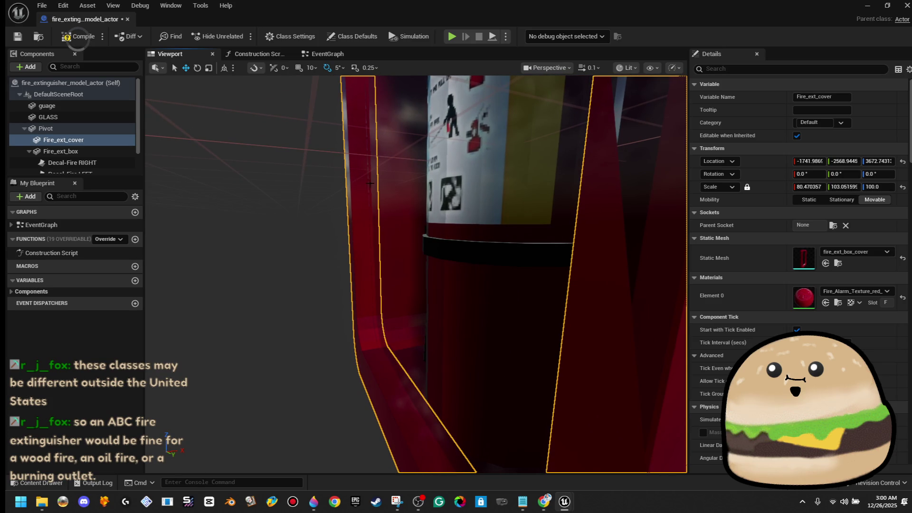
scroll(83, 156, "down", 2)
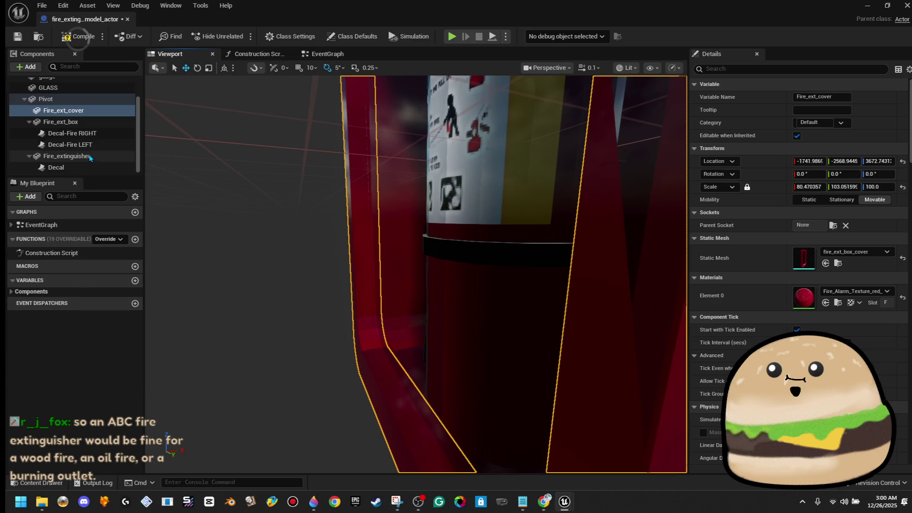
Check the Decal and the GLASS pane at X -19.009345, then compile
left_click(97, 167)
key("f")
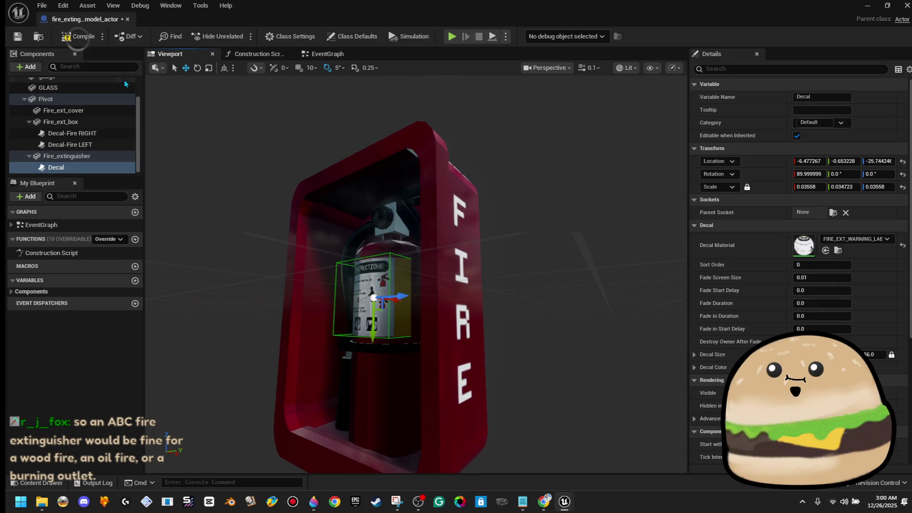
left_click(97, 88)
mouse_move(285, 257)
left_mouse_down()
mouse_move(322, 257)
mouse_move(358, 237)
left_mouse_up()
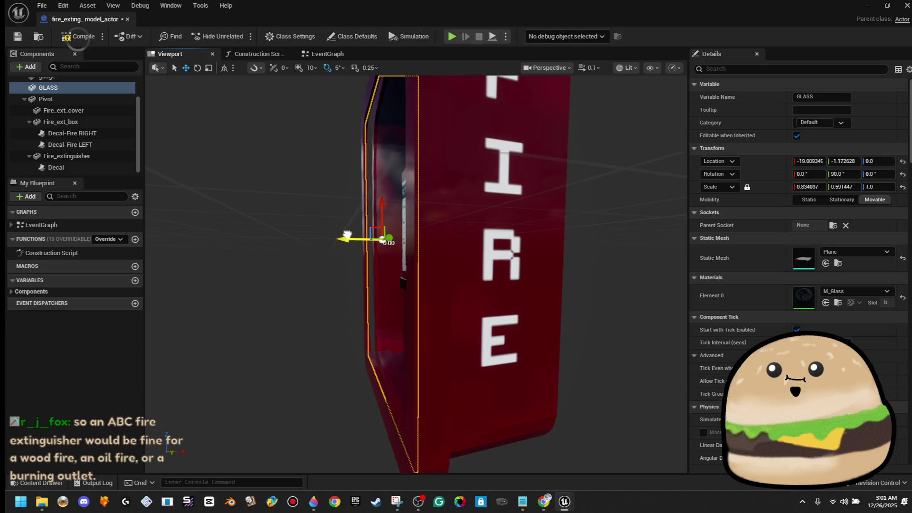
mouse_move(361, 256)
left_mouse_down()
mouse_move(380, 252)
mouse_move(385, 209)
mouse_move(371, 209)
left_mouse_up()
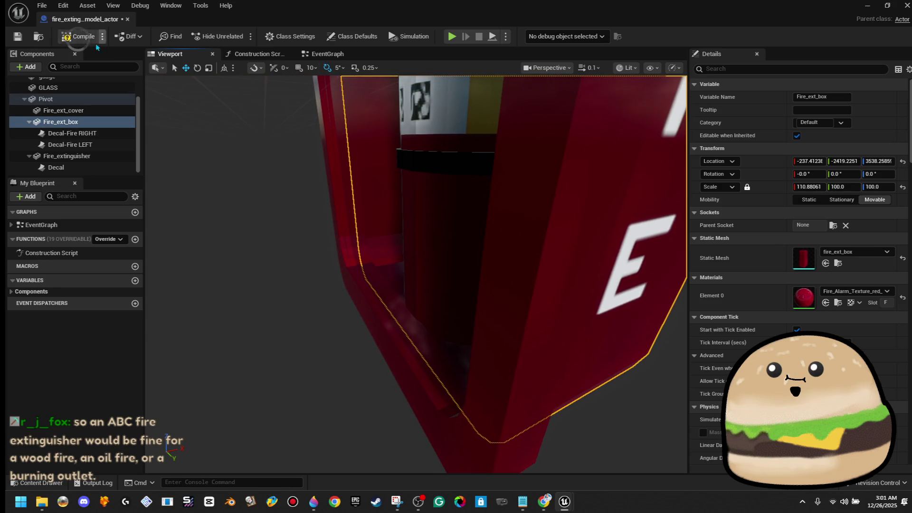
left_click(88, 43)
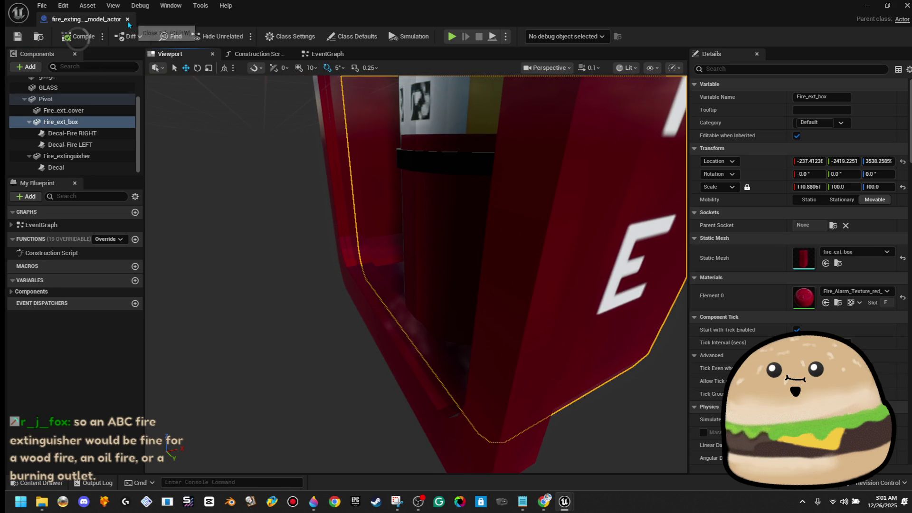
Close the blueprint and start Play From Here in the level
left_click(128, 19)
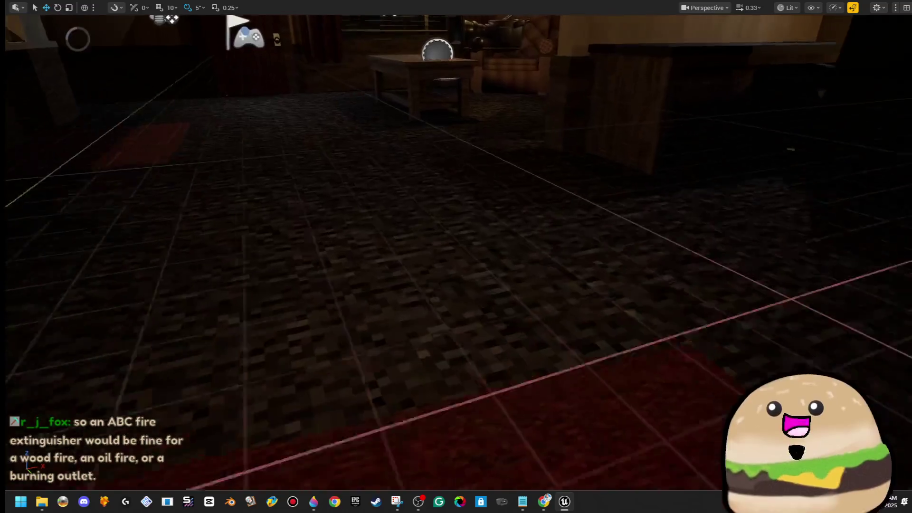
right_click(367, 175)
left_click(450, 483)
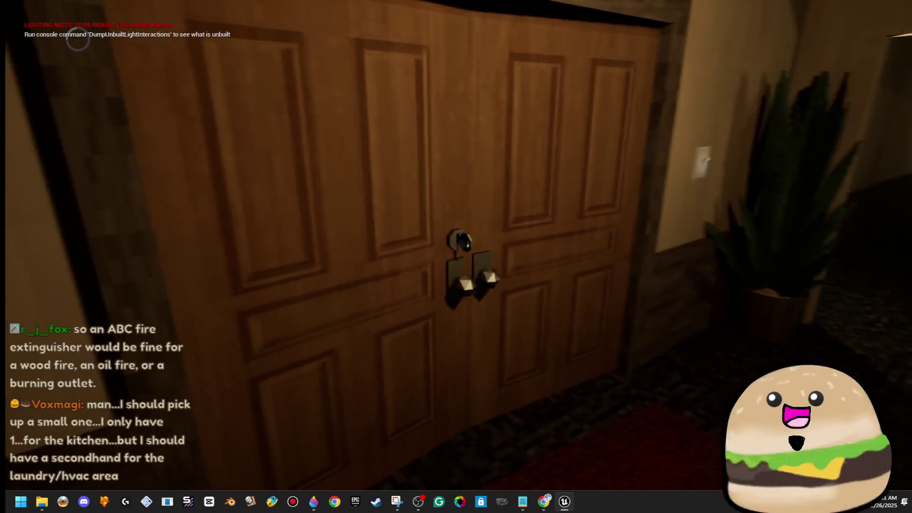
Walk through the double doors with the play view full-screen
key("e")
key("F11")
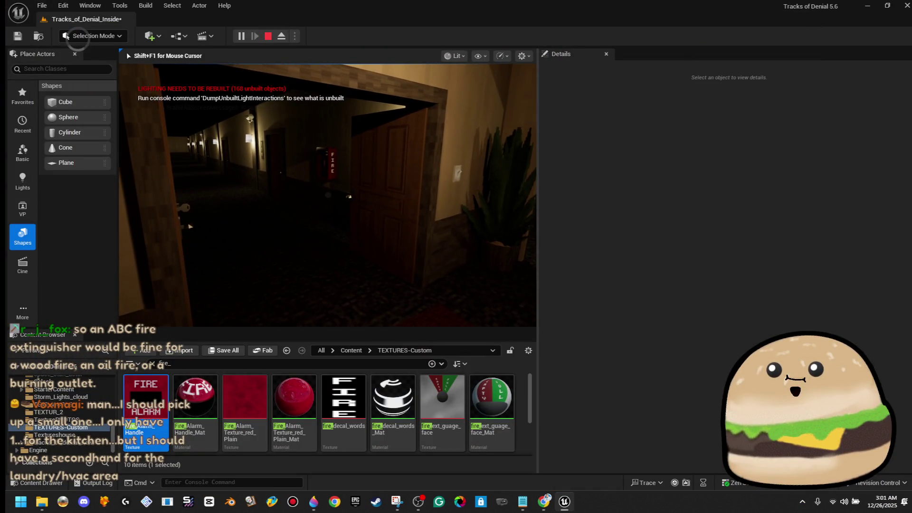
key("F11")
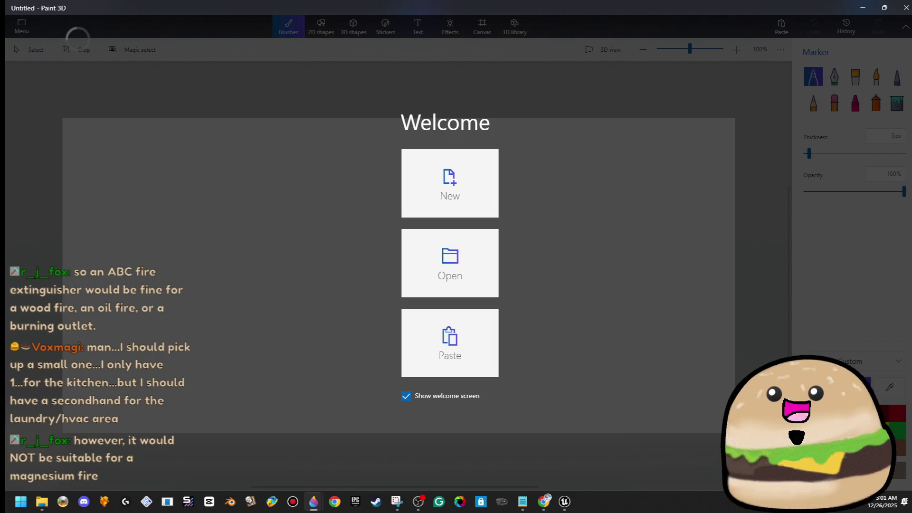
Start a new blank canvas from the Paint 3D welcome screen
left_click(404, 193)
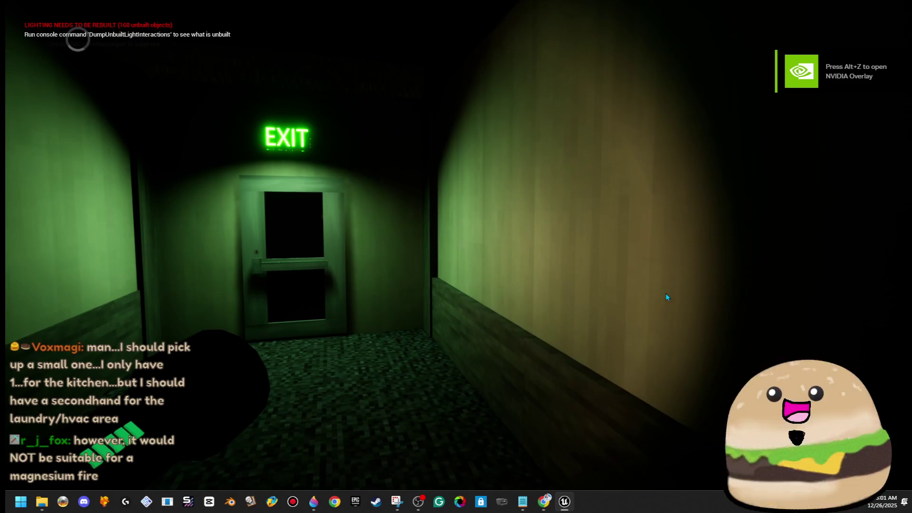
Stop the playtest at the green-lit exit door and return to the editor
key("Escape")
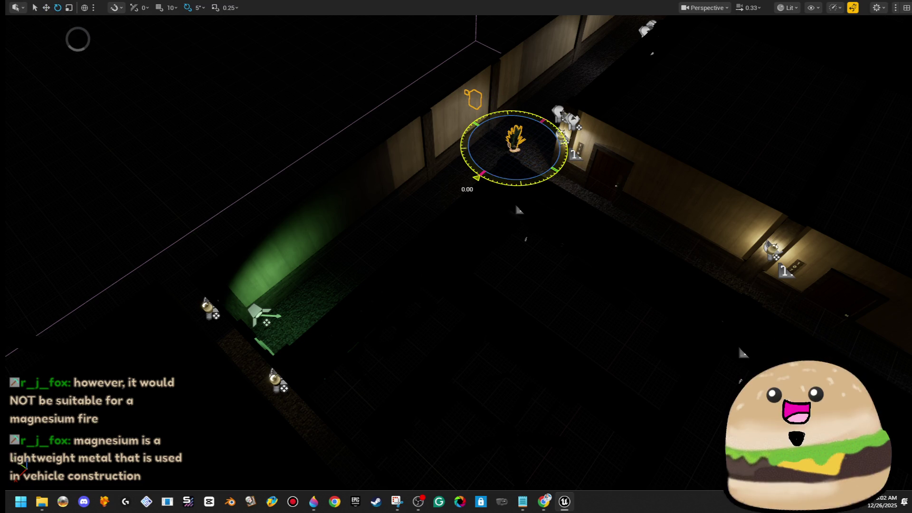
Select the potted plant and slide it along Y toward the exit door
left_click_drag(568, 160, 562, 173)
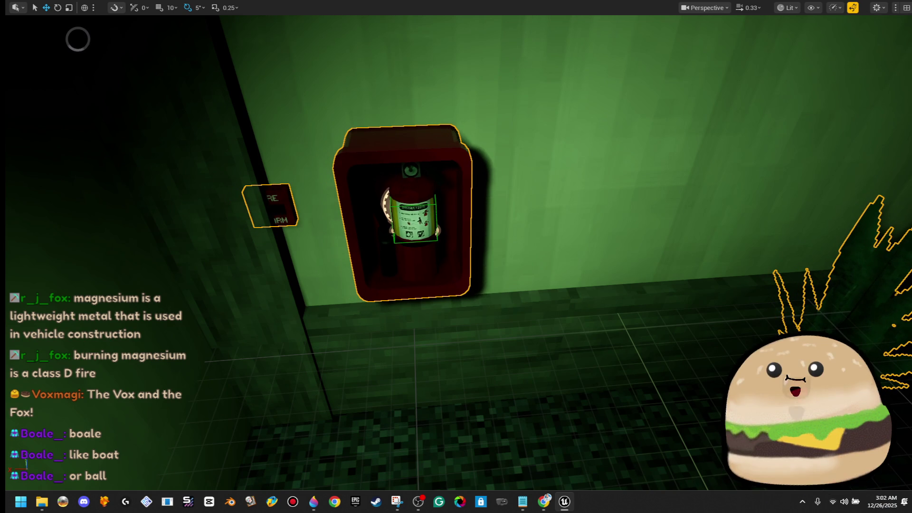
left_click(285, 223)
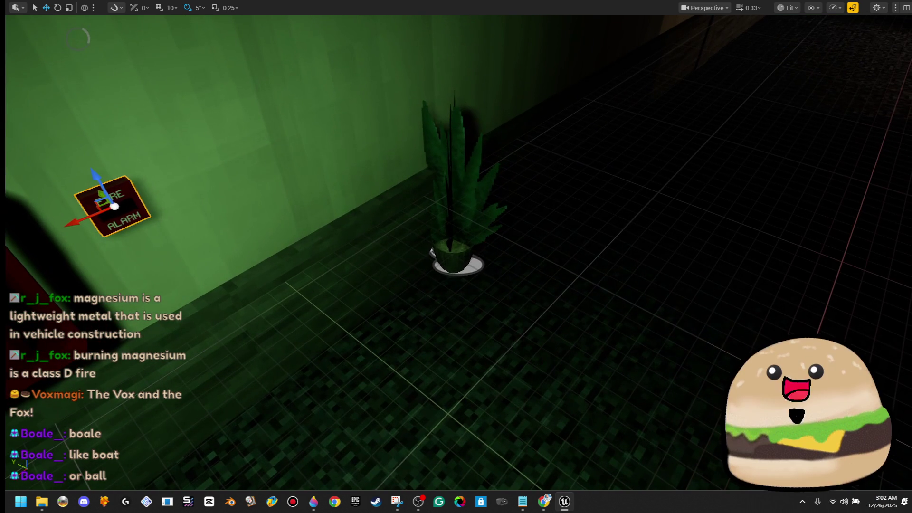
left_click(471, 190)
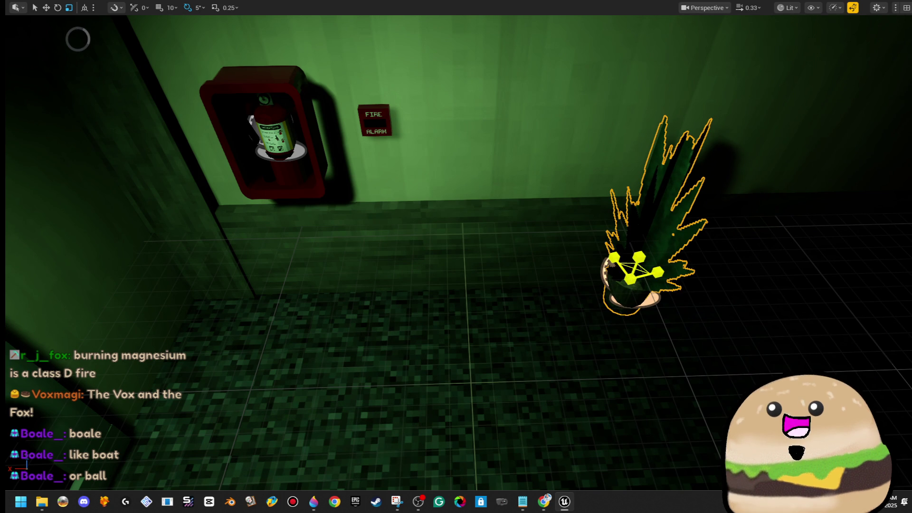
key("w")
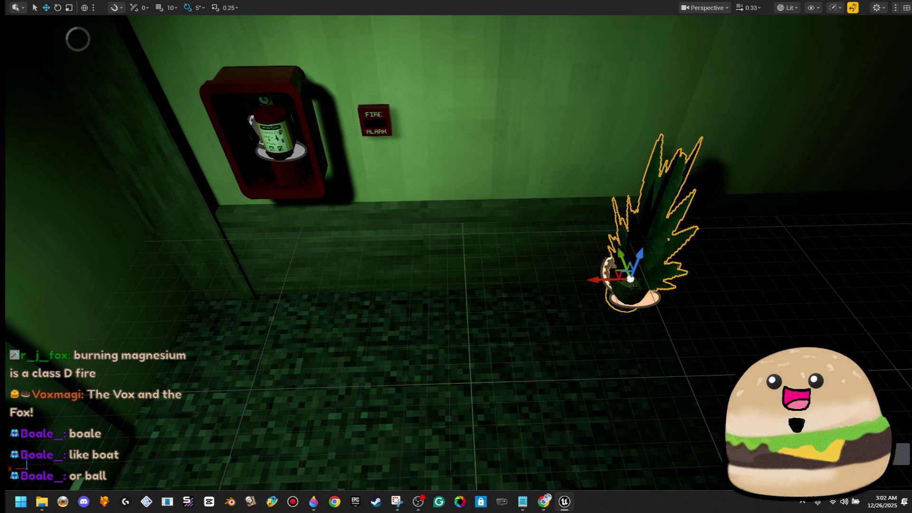
left_click_drag(601, 282, 194, 285)
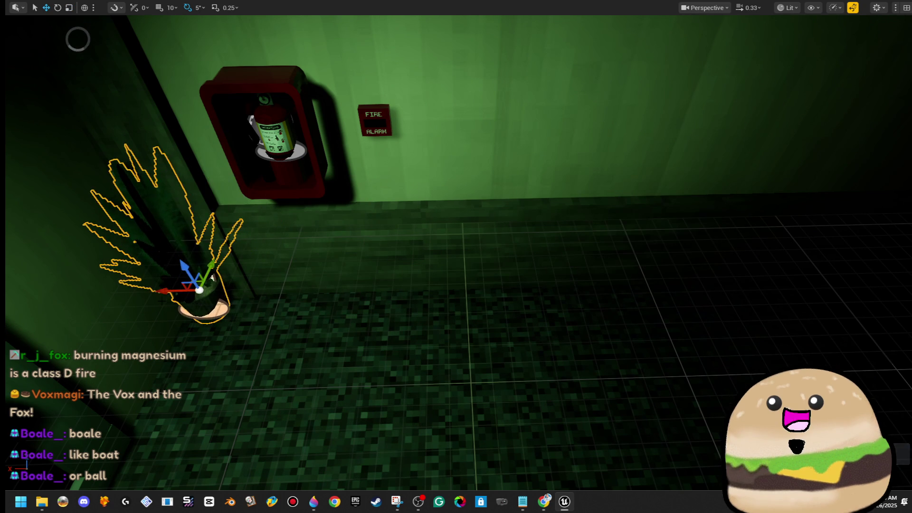
key("f")
left_click_drag(539, 328, 486, 336)
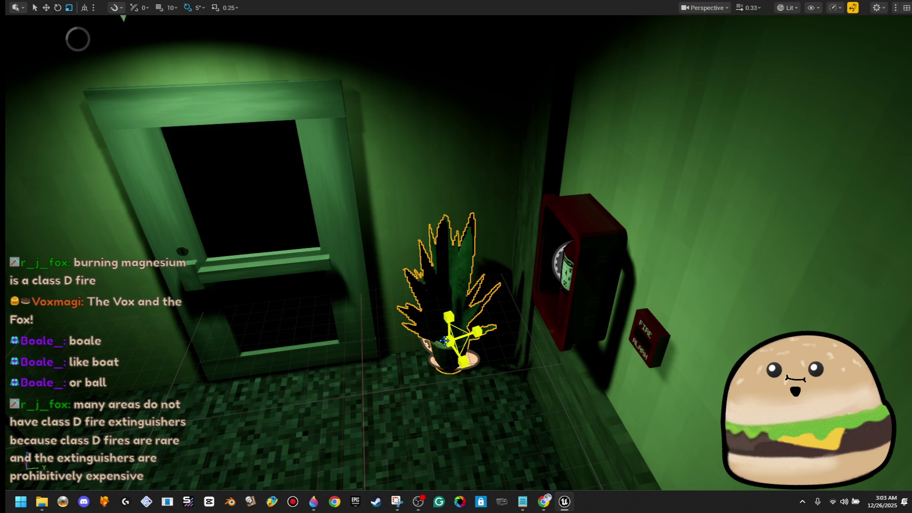
Alt-drag a copy of the plant to the other side of the door, then frame the exit
key("w")
key("f")
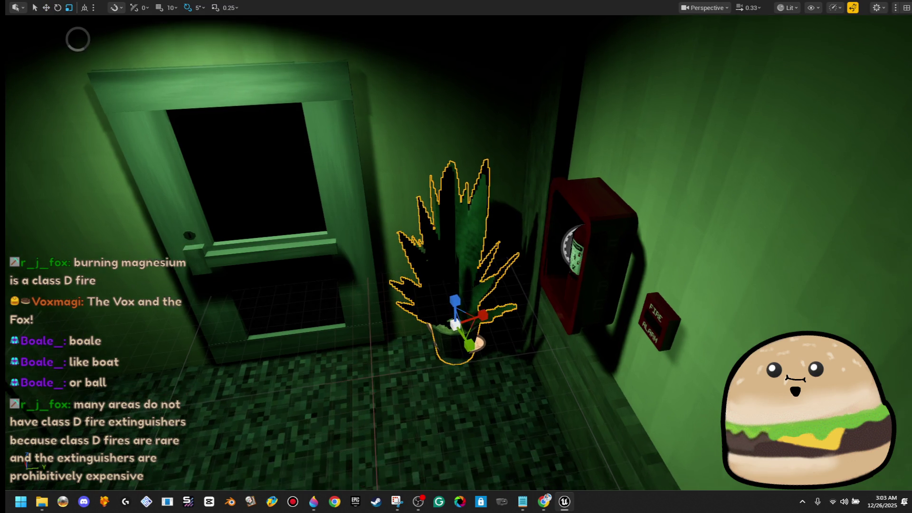
mouse_move(533, 308)
left_mouse_down()
mouse_move(210, 332)
mouse_move(232, 349)
mouse_move(241, 341)
left_mouse_up()
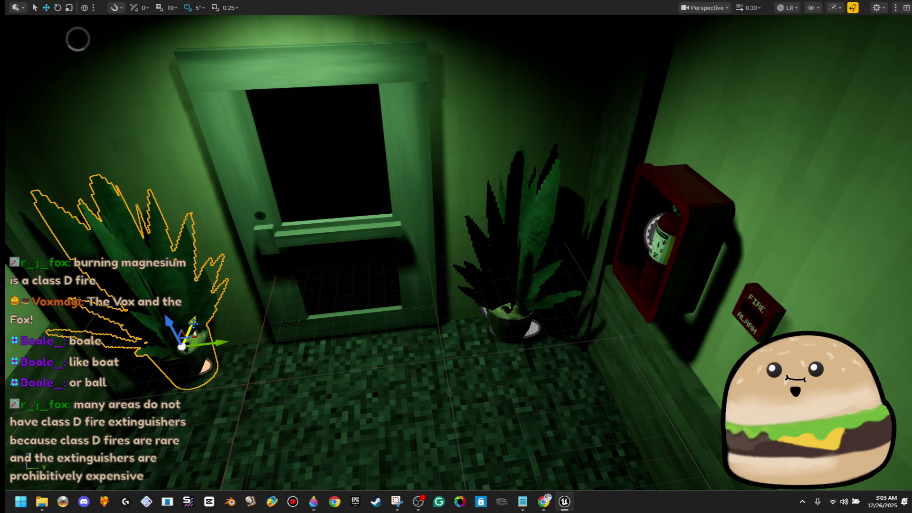
left_click(515, 247)
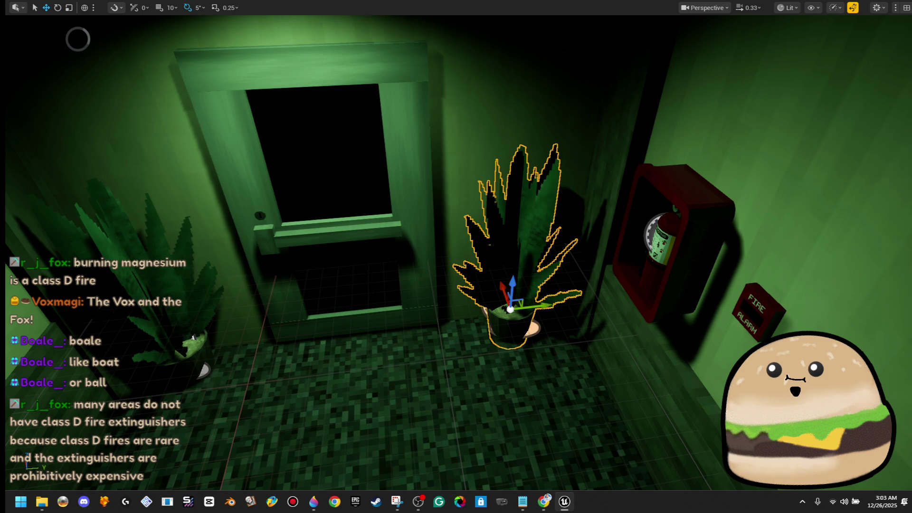
left_click_drag(515, 247, 499, 223)
key("f")
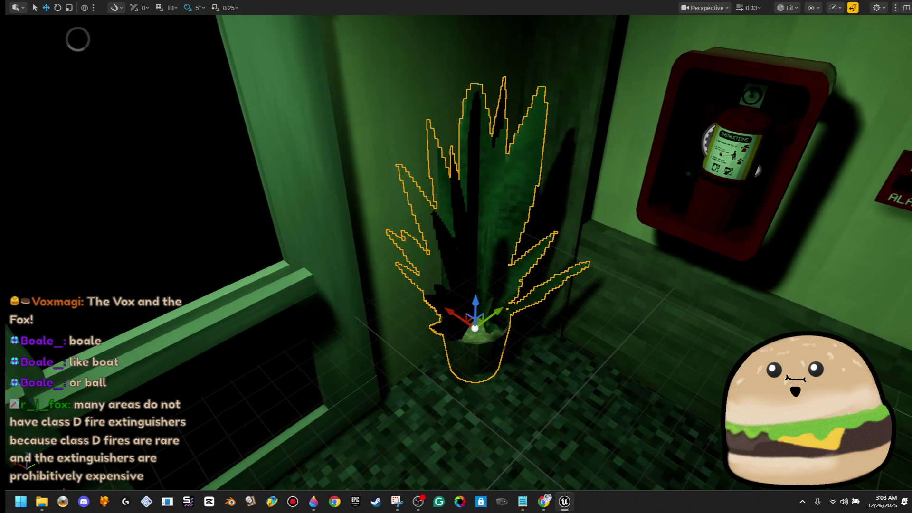
scroll(444, 311, "down", 3)
left_click_drag(443, 312, 421, 135)
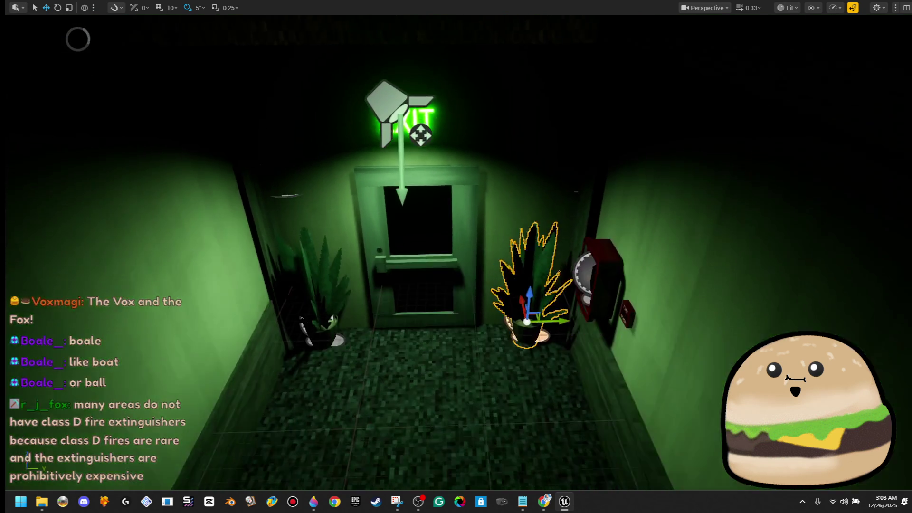
right_click(430, 393)
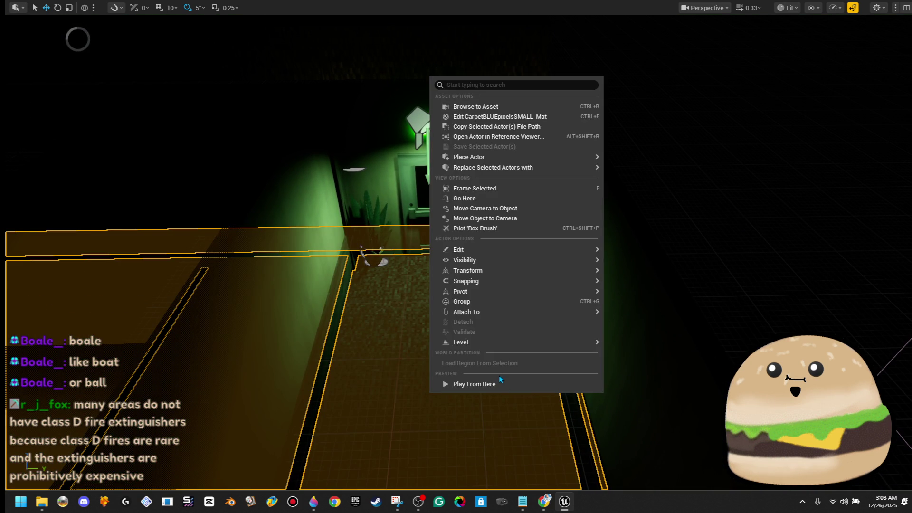
Playtest from this spot, walking up to the plant beside the exit door, then stop
left_click(498, 384)
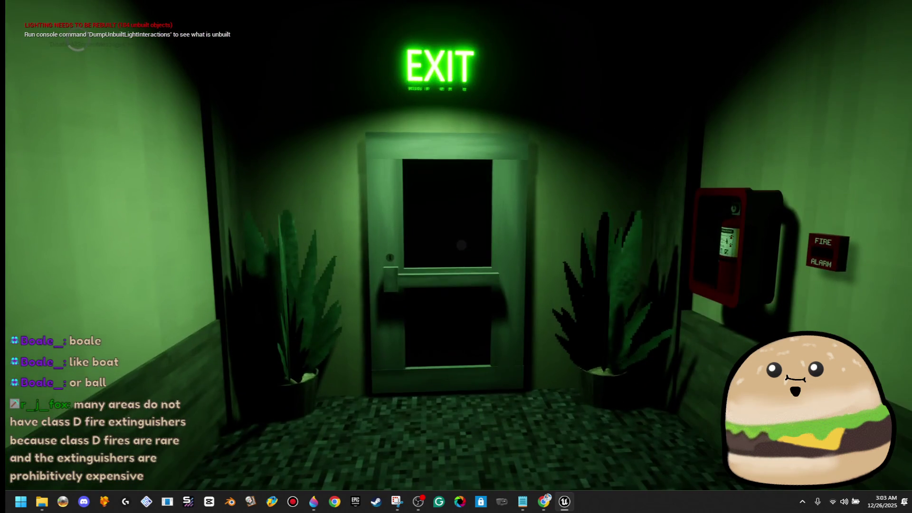
key("w")
key("w")
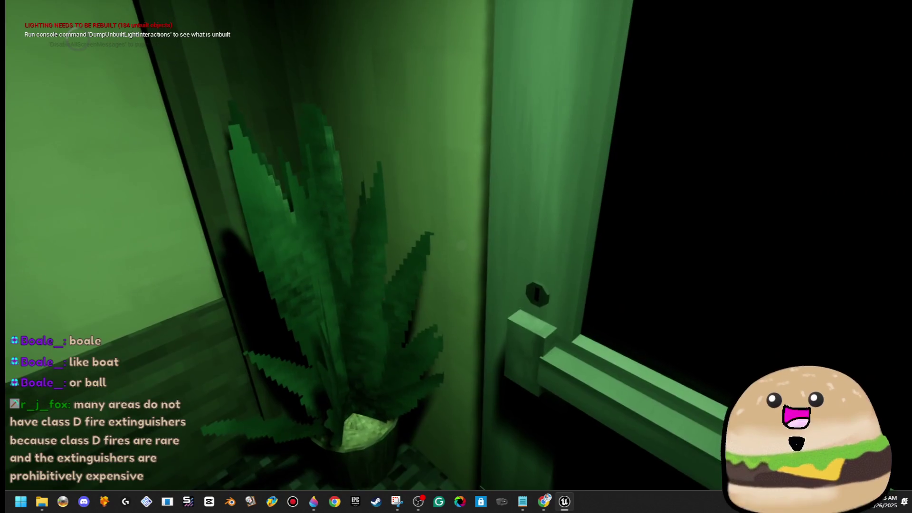
key("w")
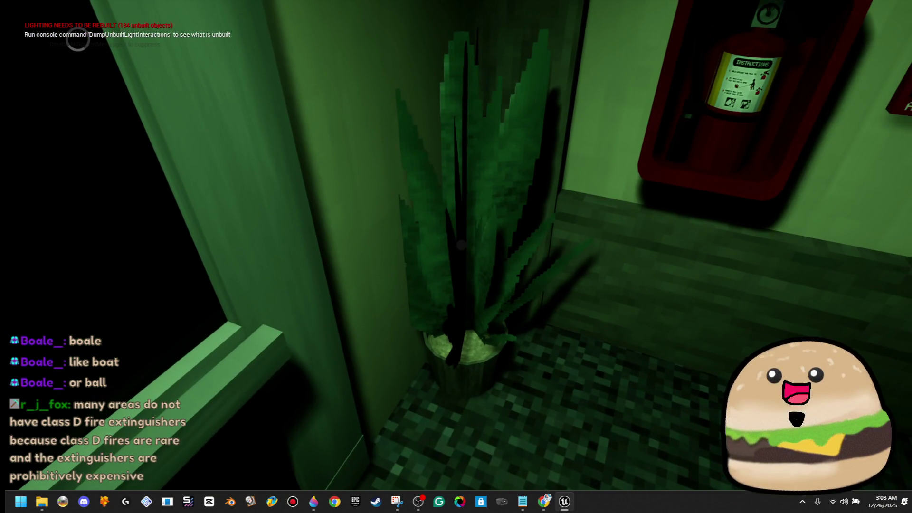
key("Escape")
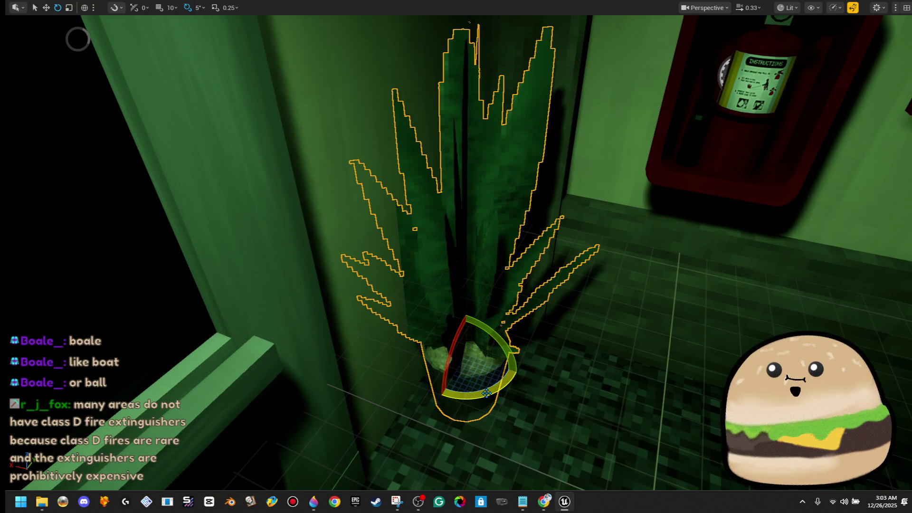
Rotate the right-hand plant from 40 to 45 degrees and shift the left plant slightly sideways
left_click_drag(442, 321, 444, 321)
key("s")
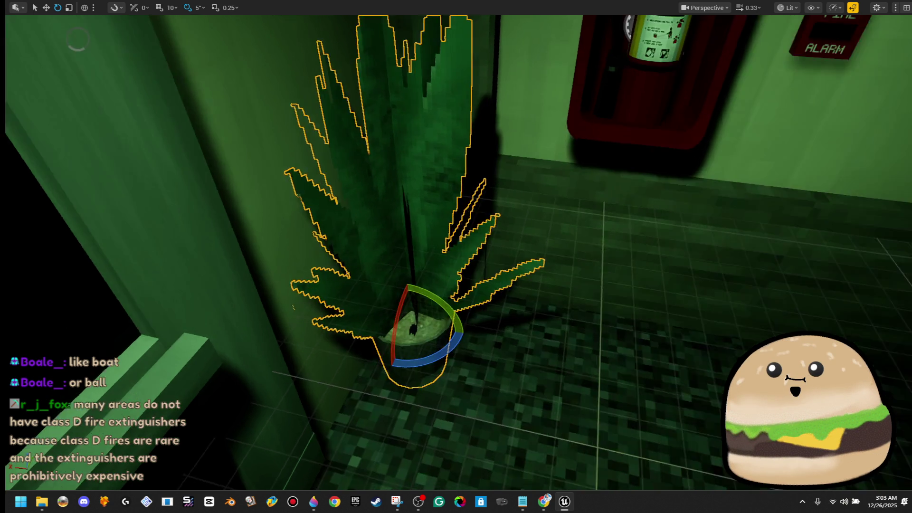
key("f")
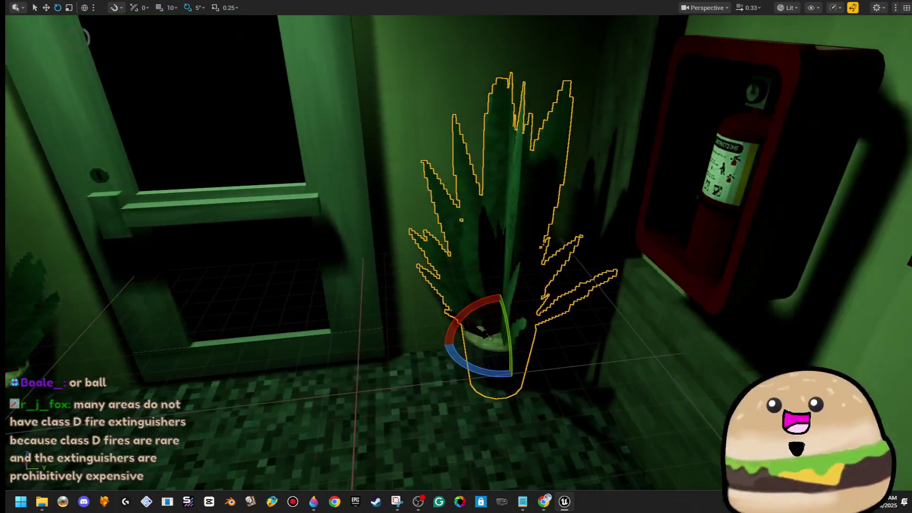
key("w")
mouse_move(539, 338)
left_mouse_down()
mouse_move(527, 339)
mouse_move(533, 366)
mouse_move(541, 336)
left_mouse_up()
left_click_drag(374, 316, 366, 316)
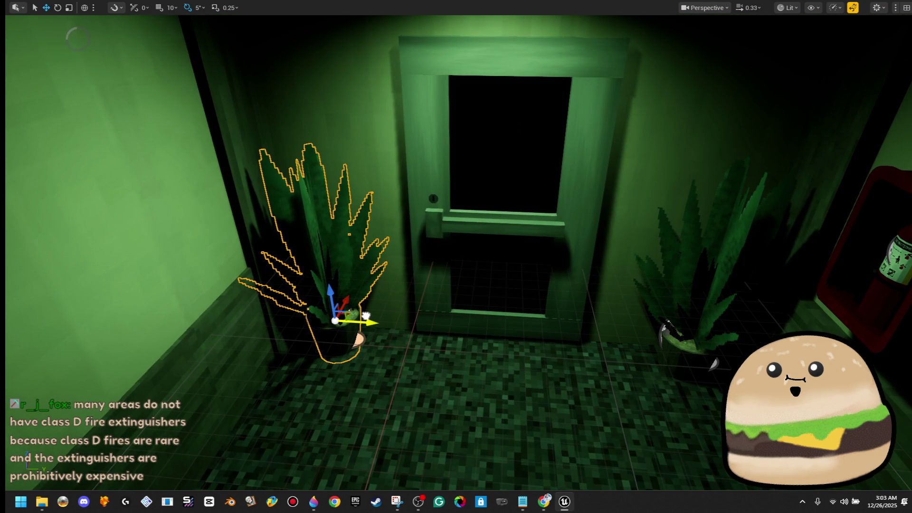
left_click(575, 274)
Inspect the door frame, the EXIT sign and the spotlight above it up close
key("f")
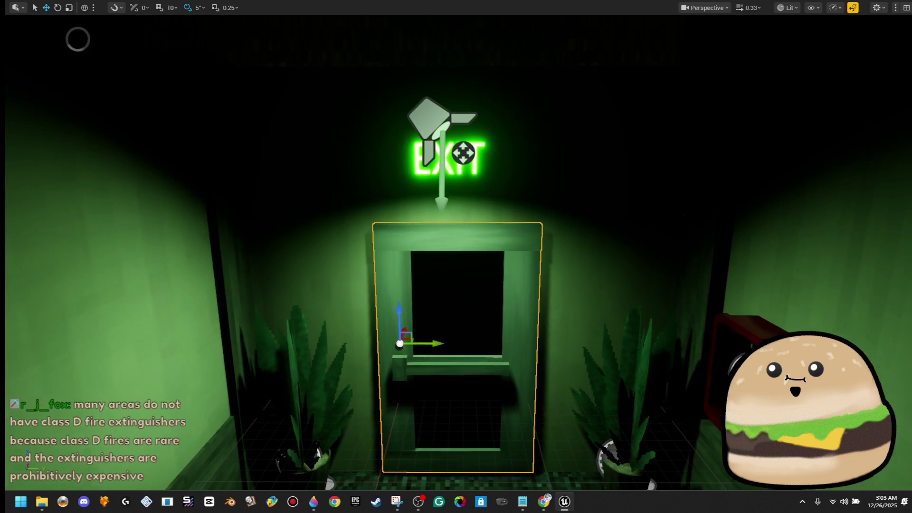
left_click(471, 164)
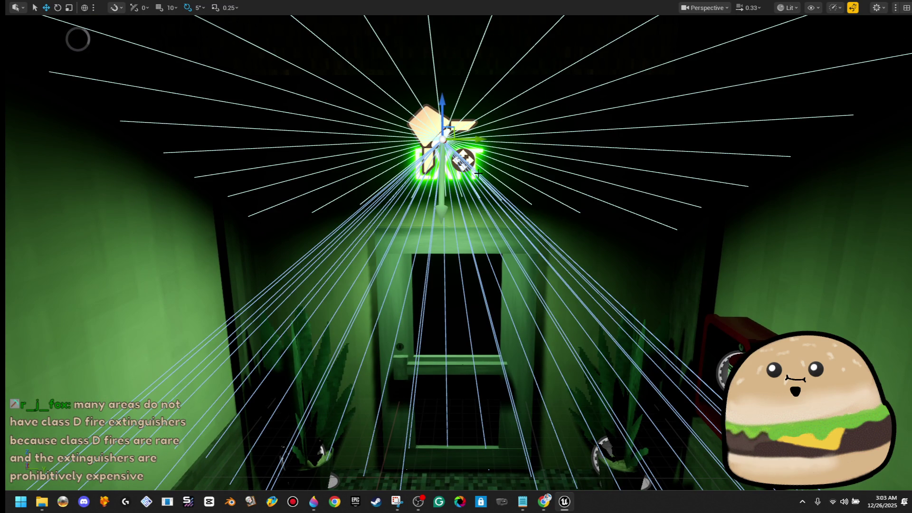
left_click(453, 169)
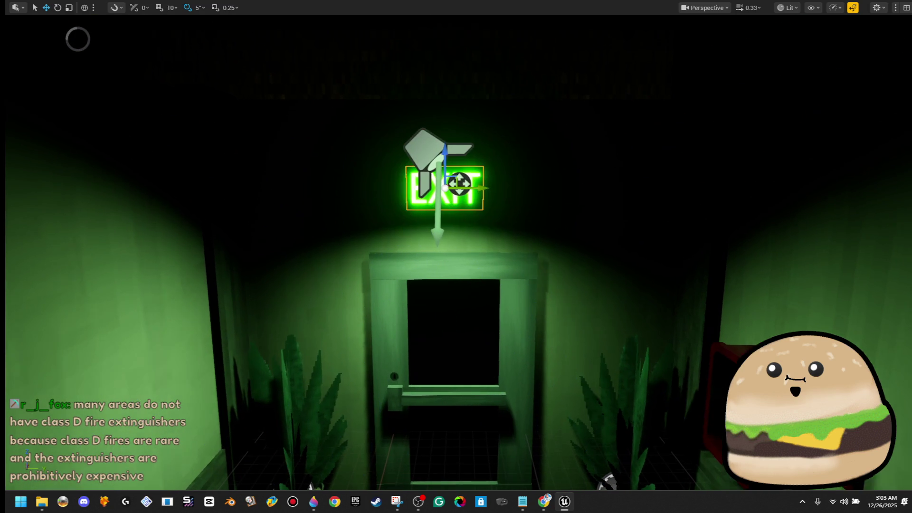
key("f")
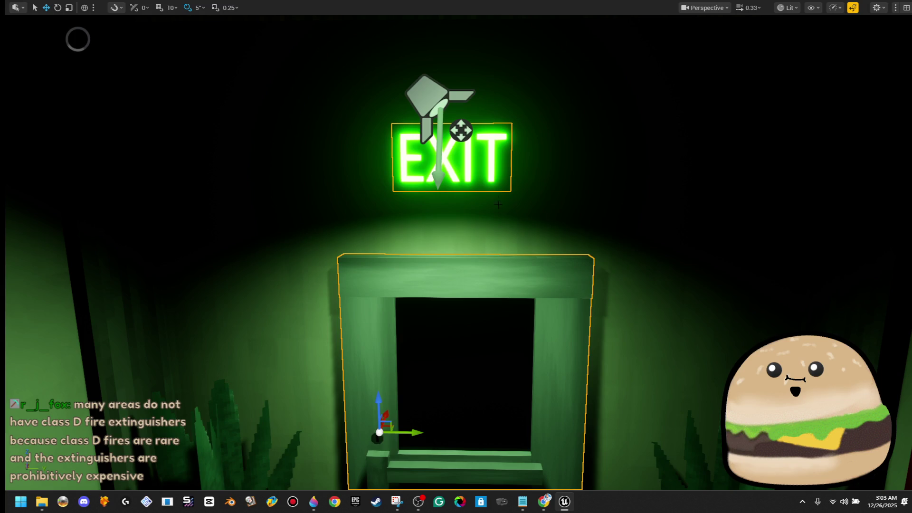
key("f")
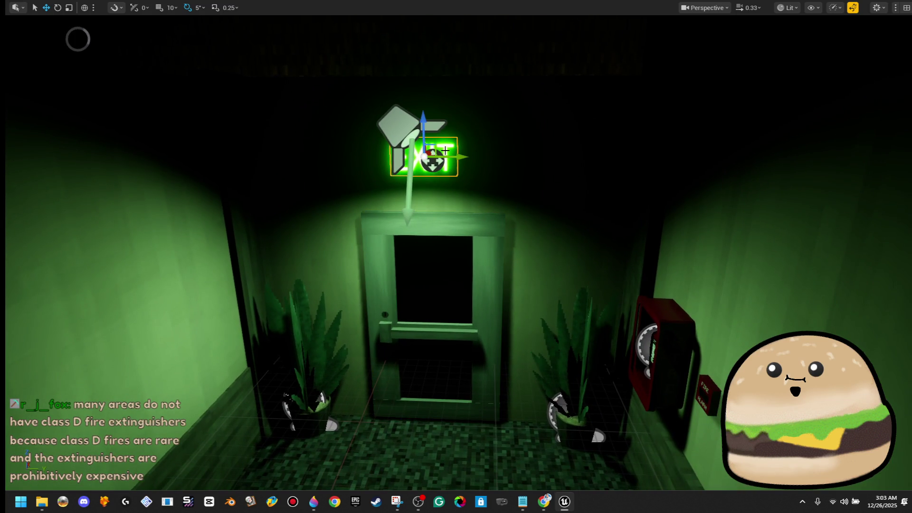
left_click(408, 134)
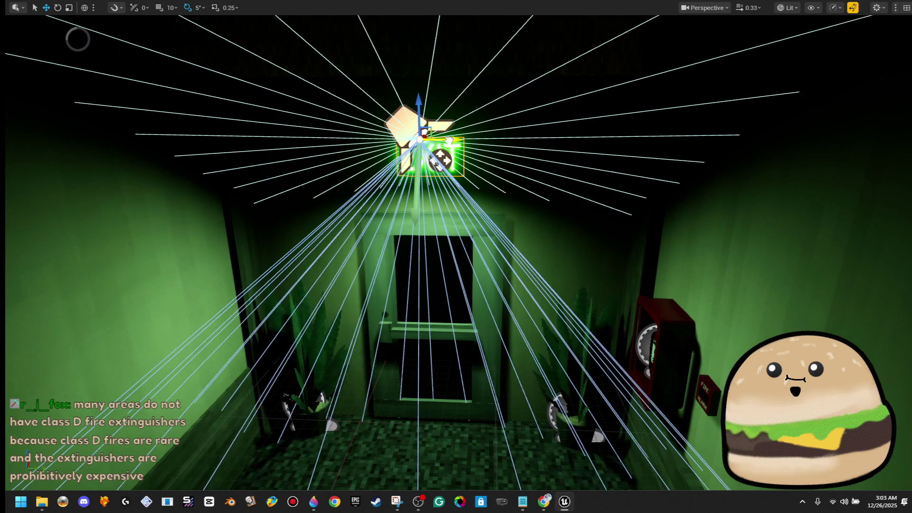
scroll(441, 139, "up", 5)
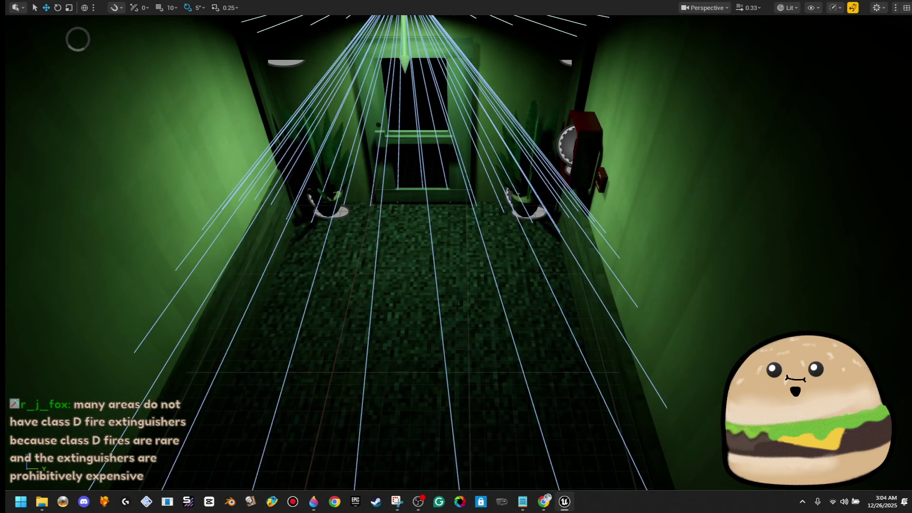
Play from the hallway floor and walk in full-screen first person toward the exit door
right_click(460, 173)
left_click(530, 483)
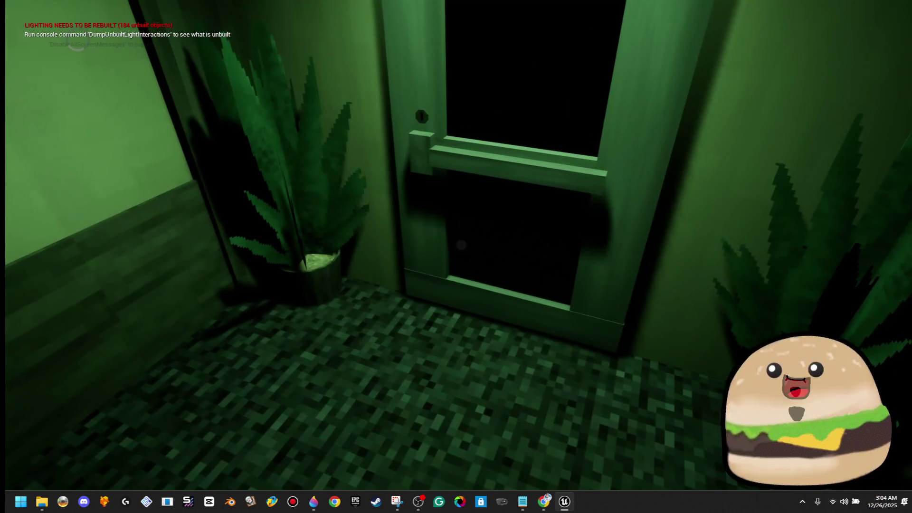
key("alt+Tab")
left_click(235, 183)
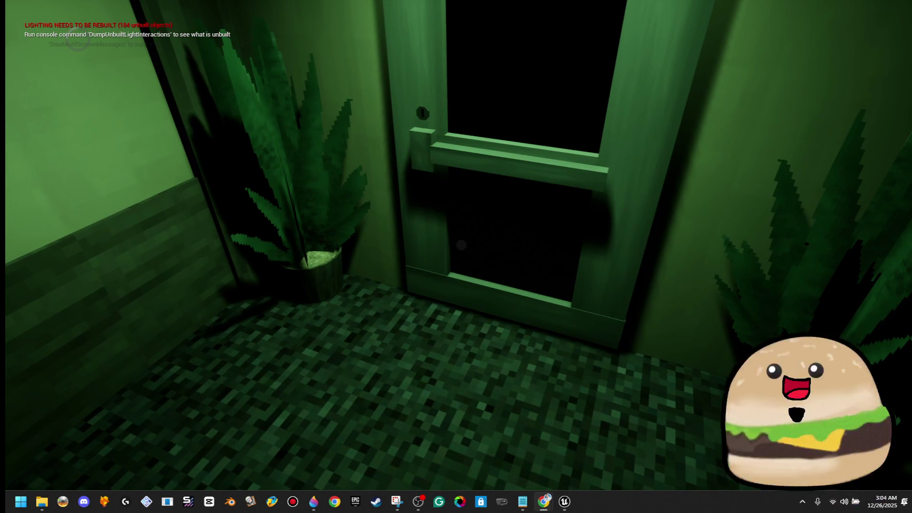
left_click(468, 254)
key("s")
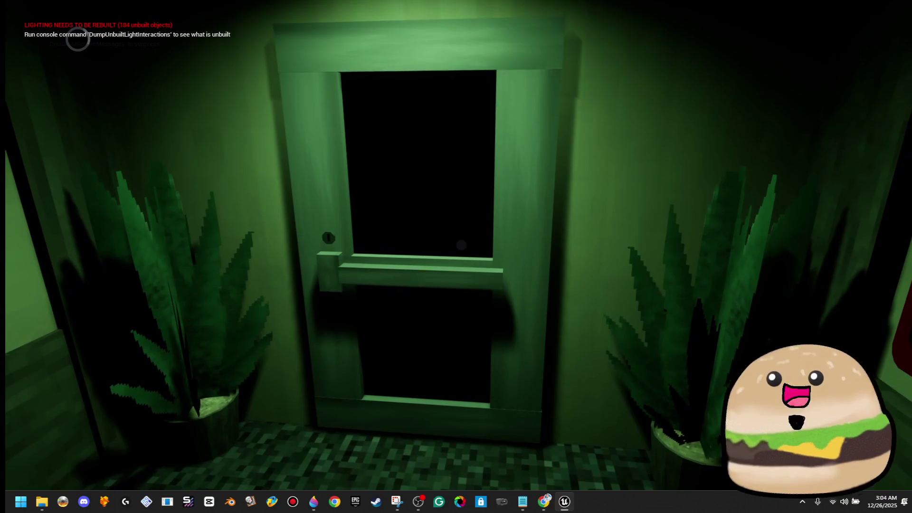
key("F11")
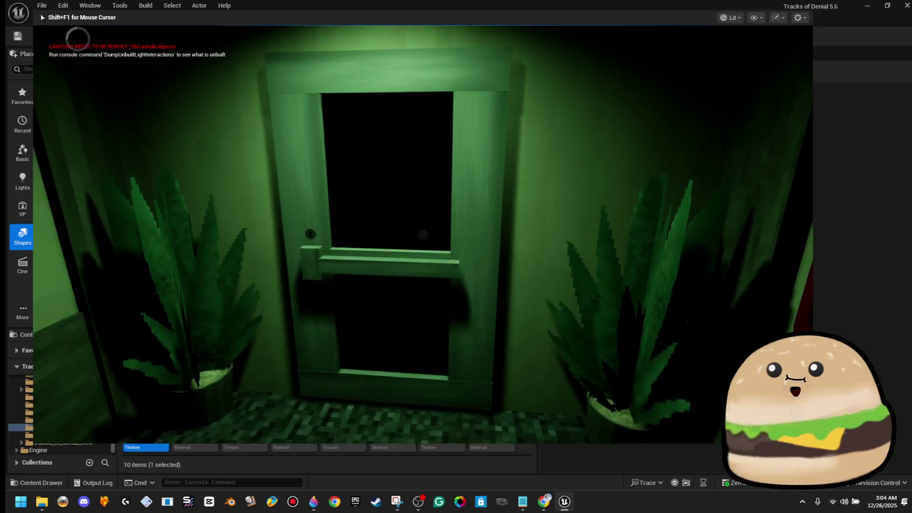
key("F11")
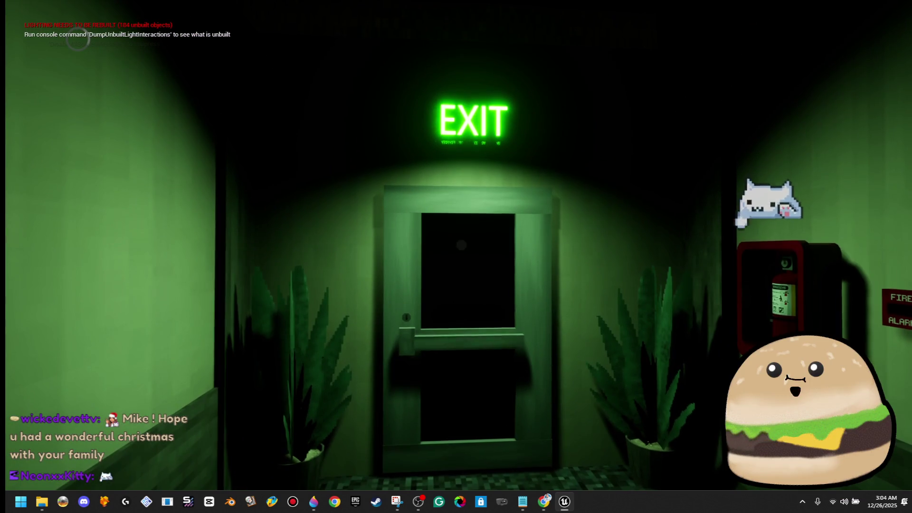
key("alt+Tab")
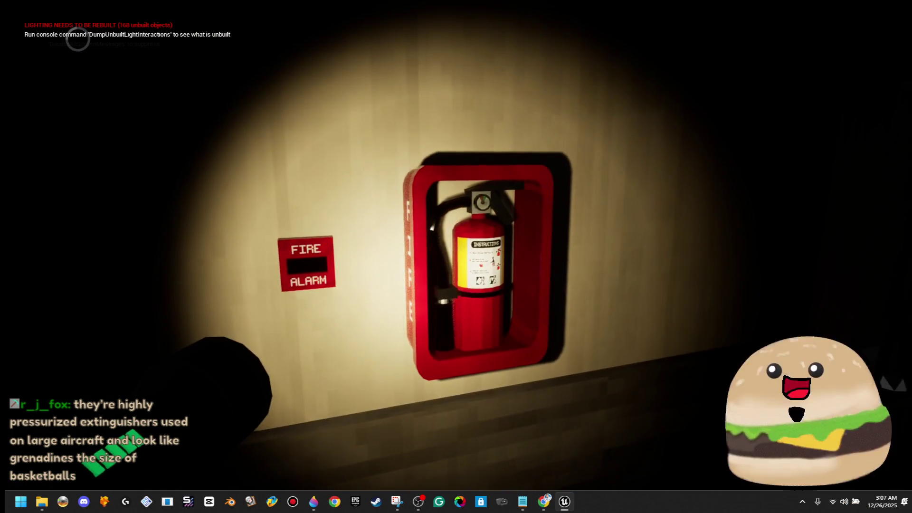
Stop playing, nudge the fire cabinet, and start a playtest from the lobby floor
key("Escape")
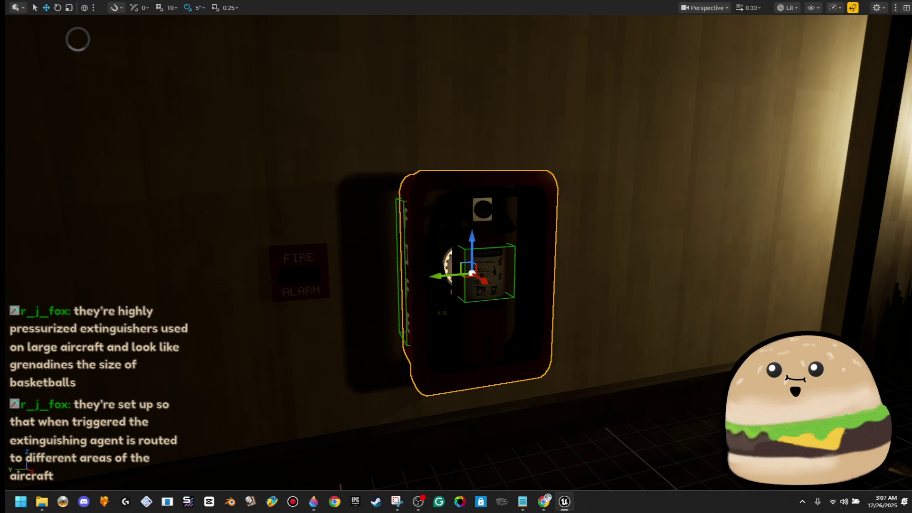
left_click_drag(483, 282, 485, 284)
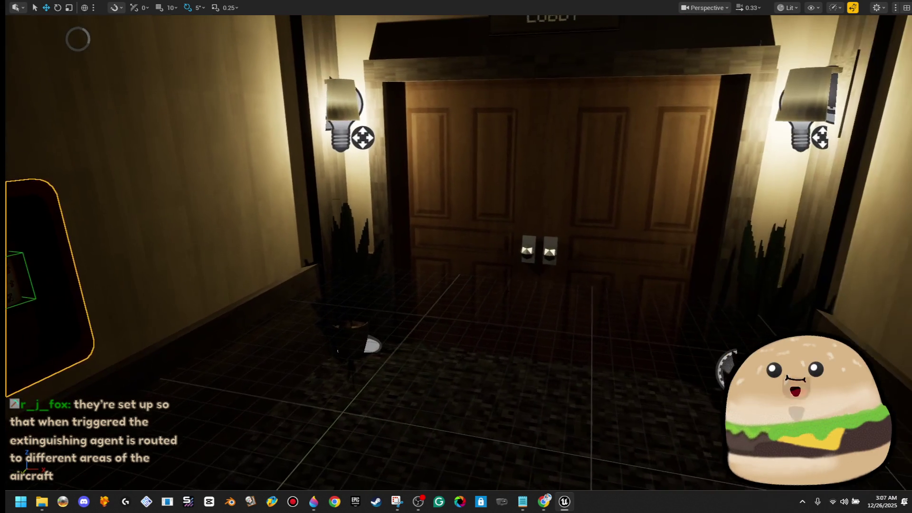
right_click(510, 334)
key("w")
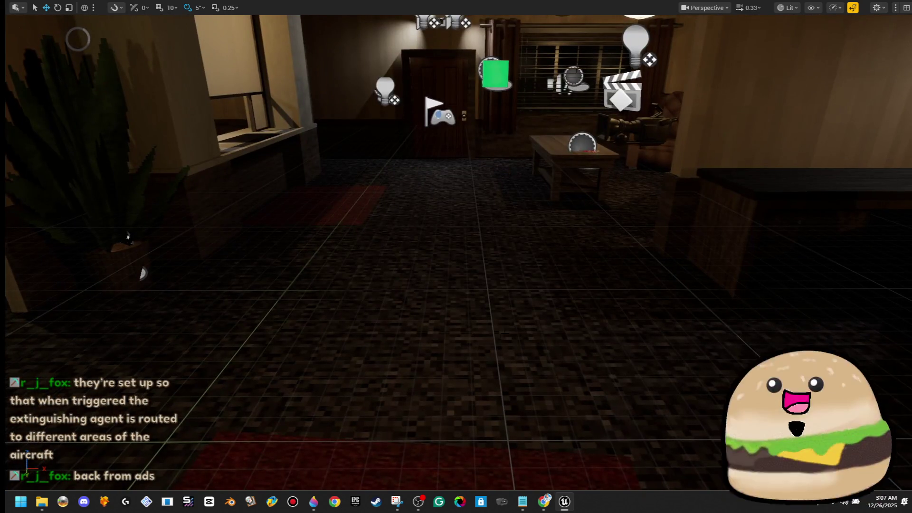
right_click(509, 333)
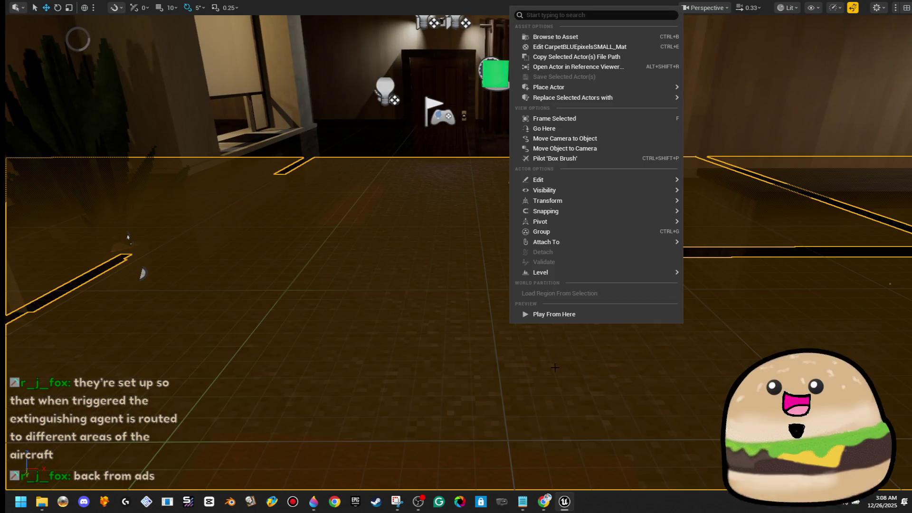
left_click(587, 317)
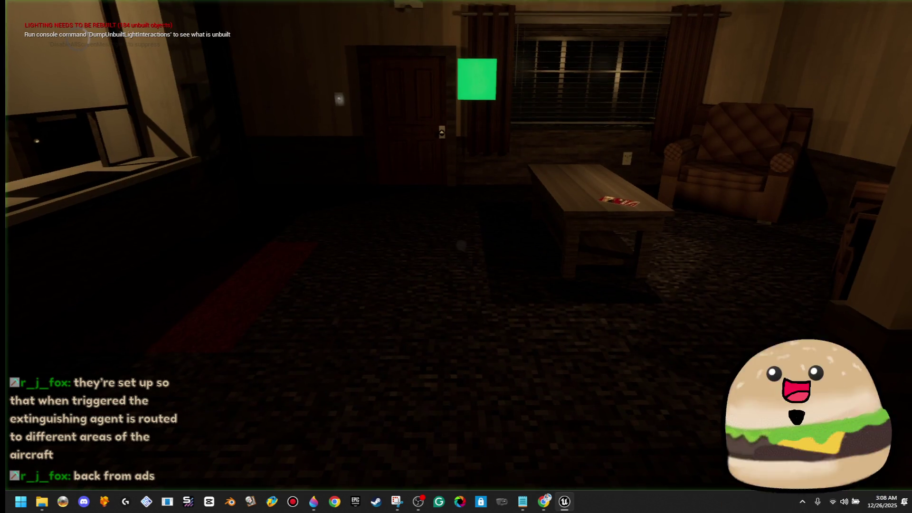
Walk past the lamp desk, open the double doors, and continue down the hallway to the FIRE cabinet
key("w")
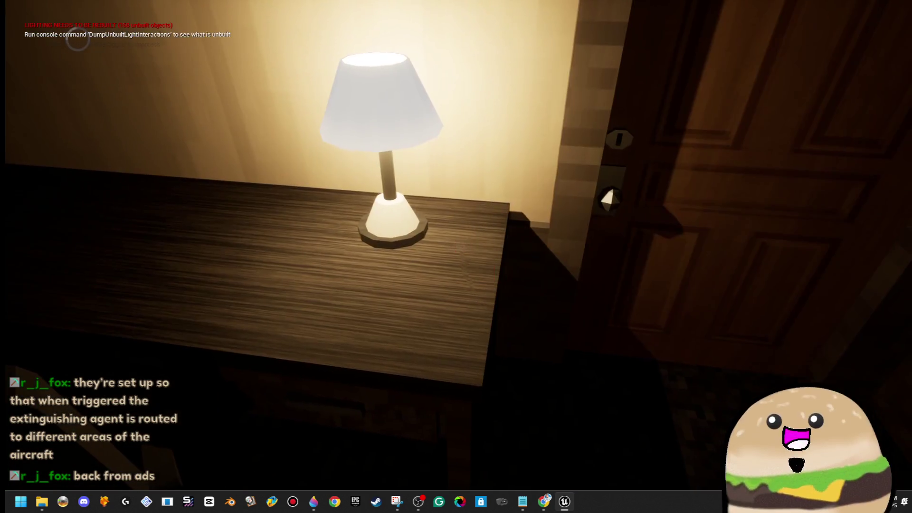
key("w")
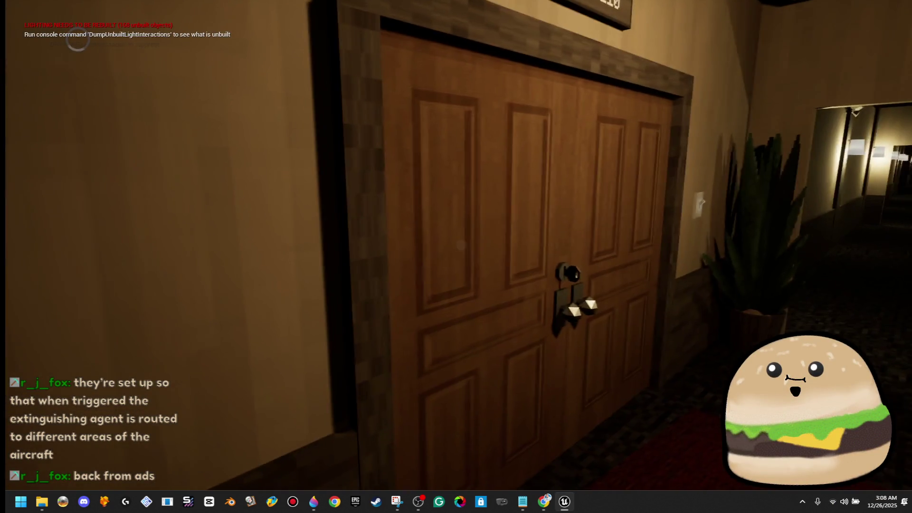
key("e")
key("w")
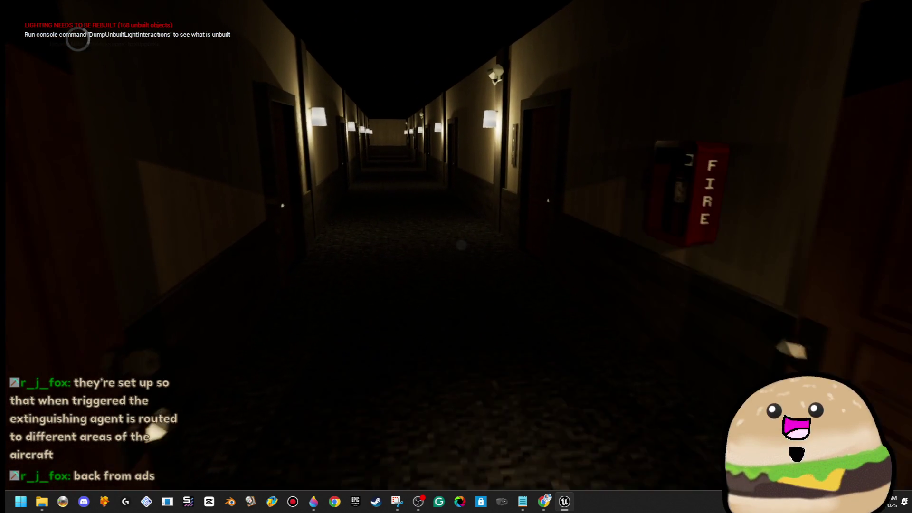
key("w")
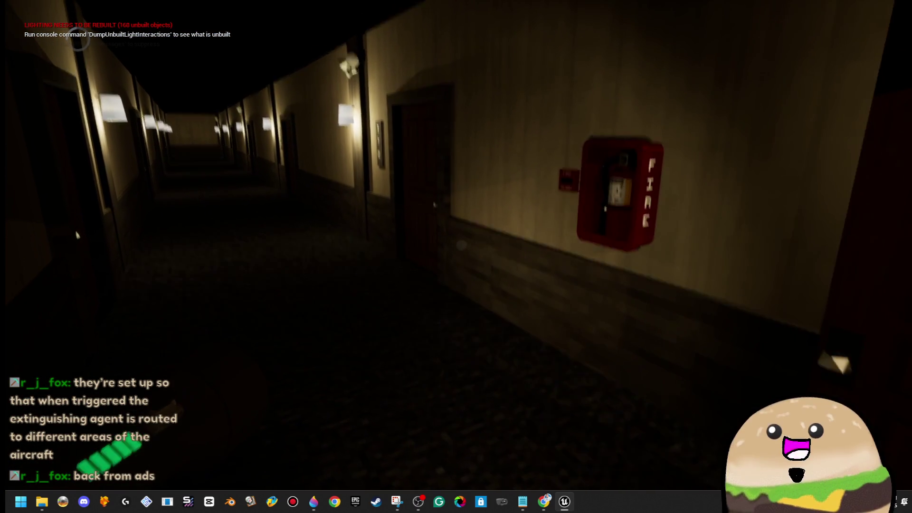
key("w")
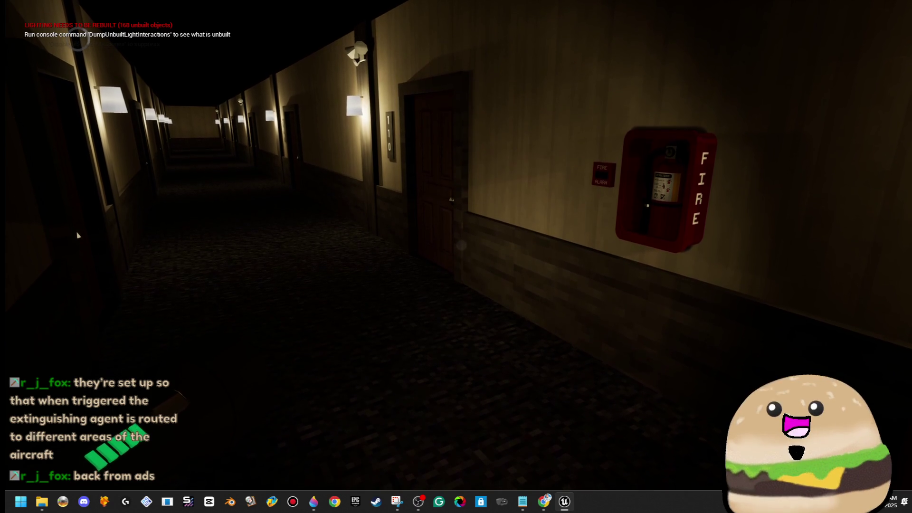
key("w")
key("w")
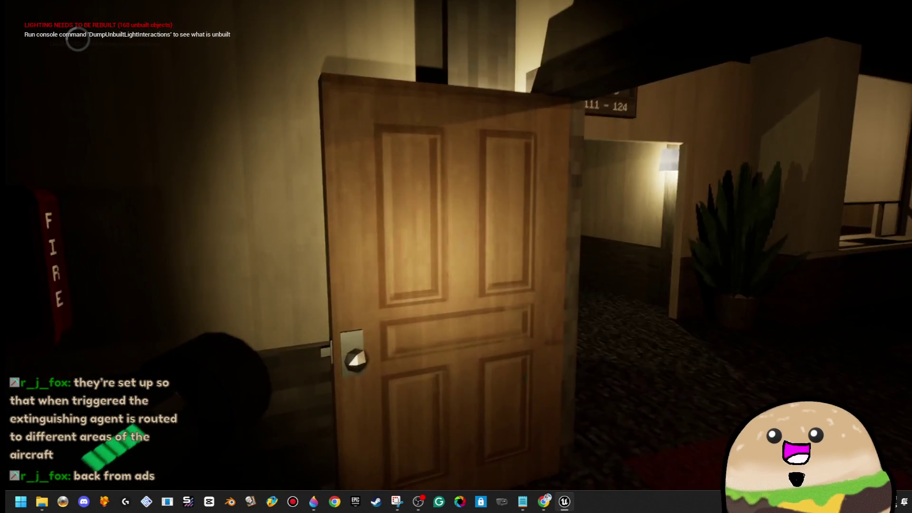
key("w")
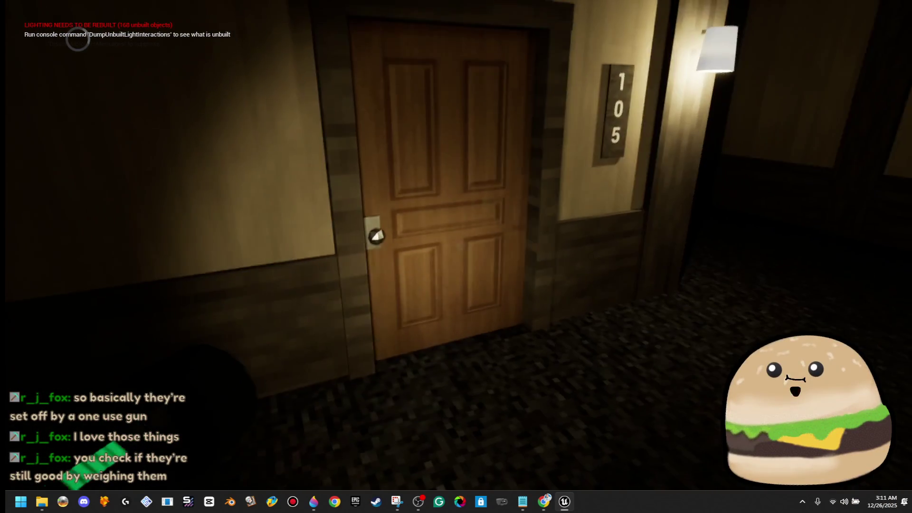
Stop the playtest at room 105's door and return to the level editor
key("Escape")
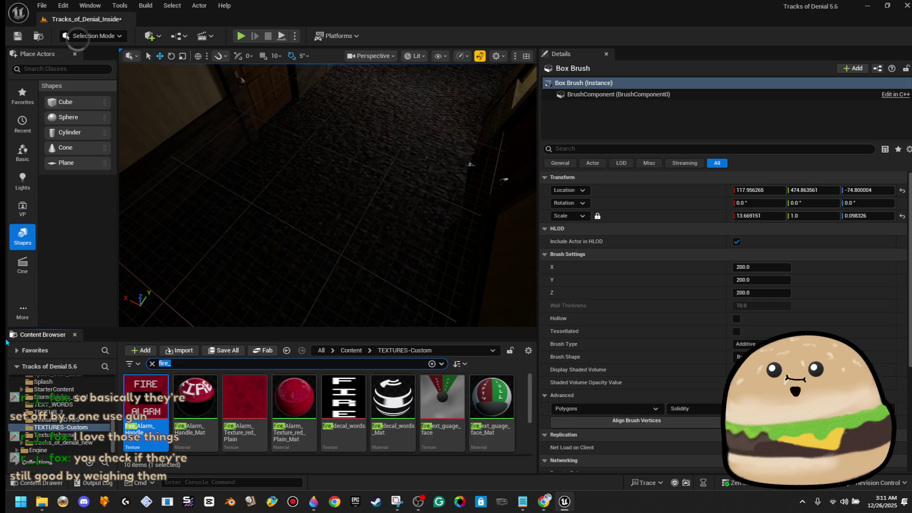
Search all content for 'burger' and place Burger_actor on the corridor floor outside room 105
type("er")
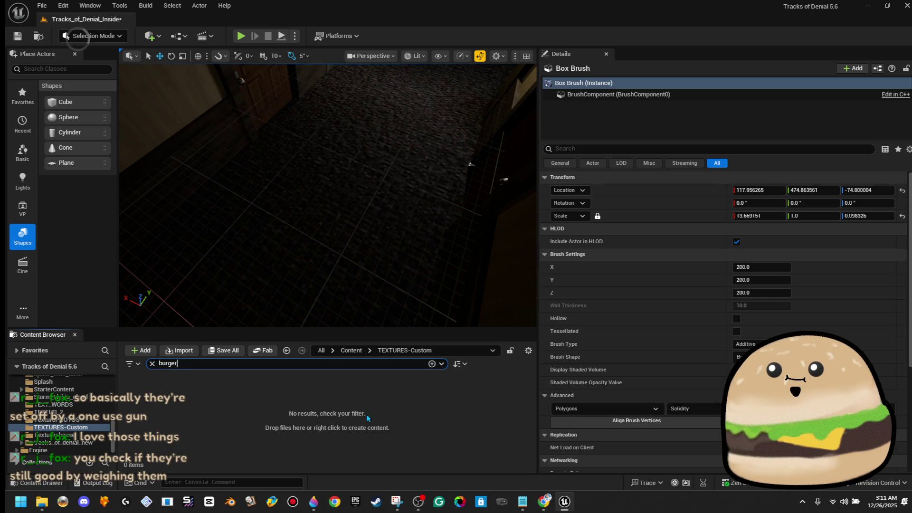
left_click(351, 351)
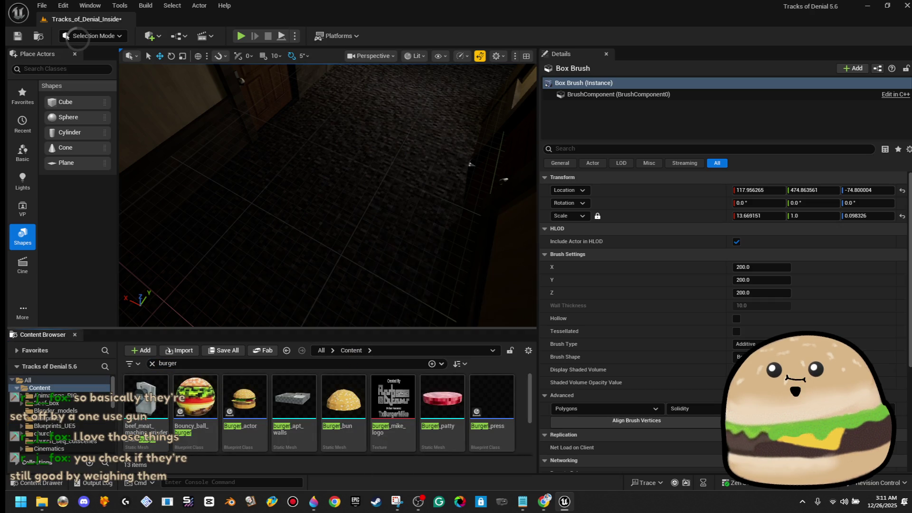
left_click_drag(234, 417, 228, 271)
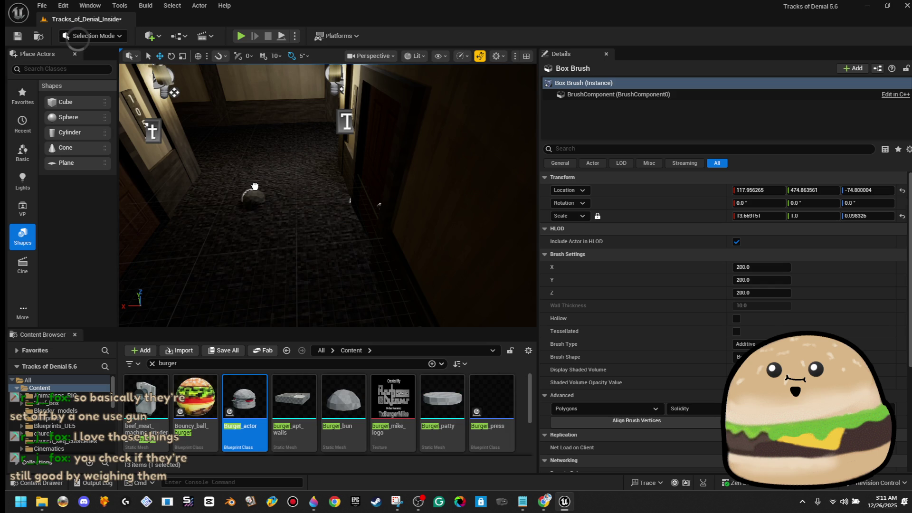
left_click_drag(269, 154, 269, 155)
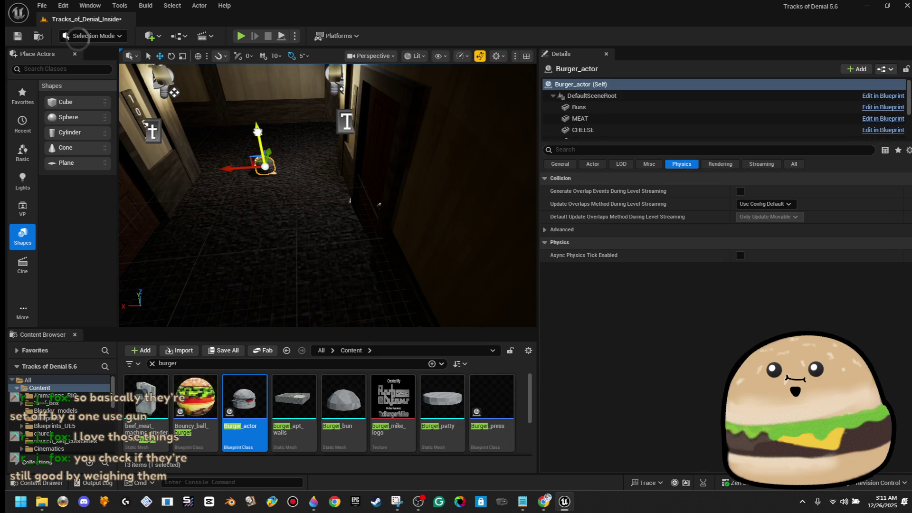
Playtest from the hallway floor in full screen to check the burger, then stop
right_click(339, 175)
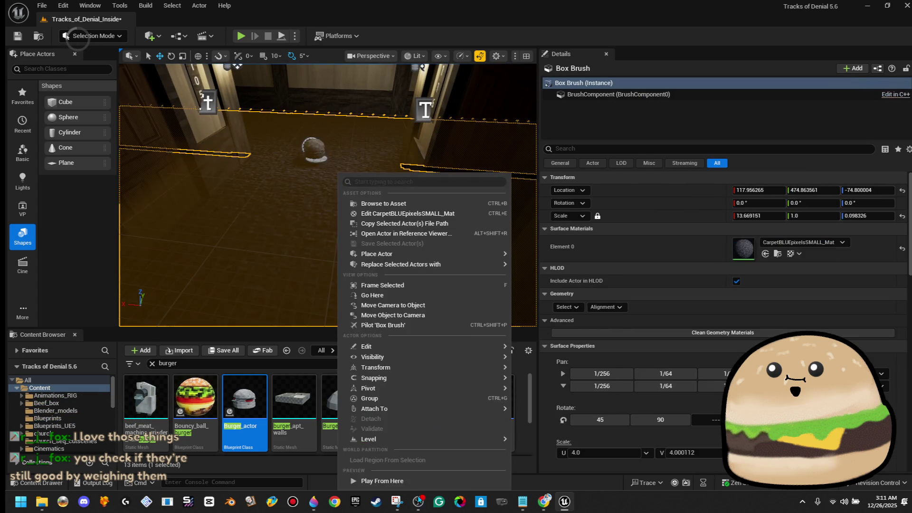
left_click(382, 482)
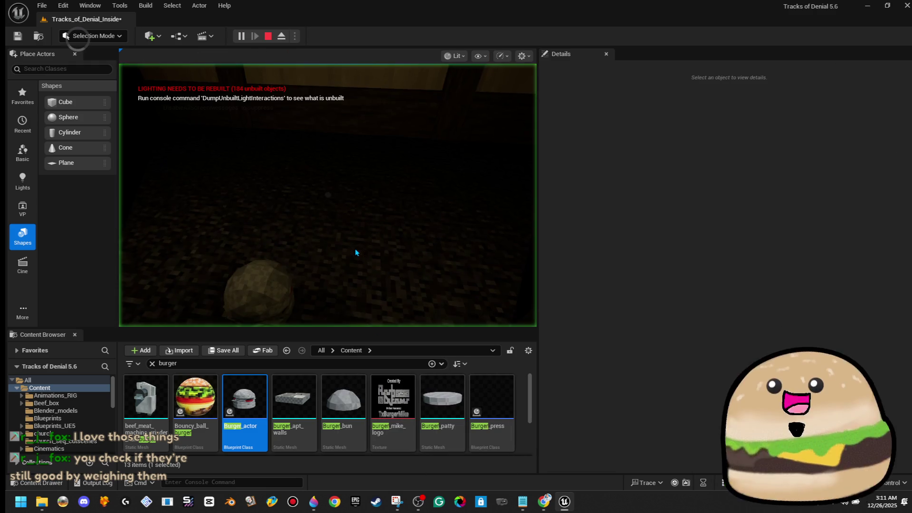
key("F11")
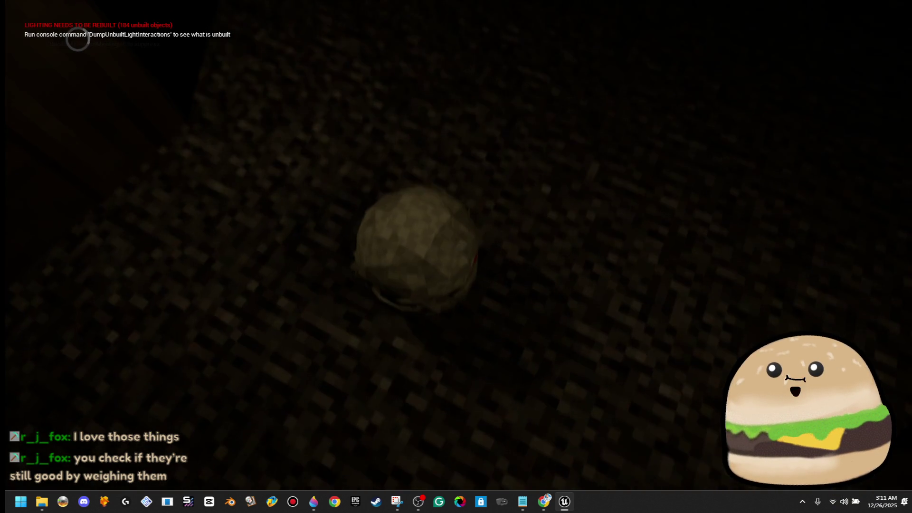
key("Escape")
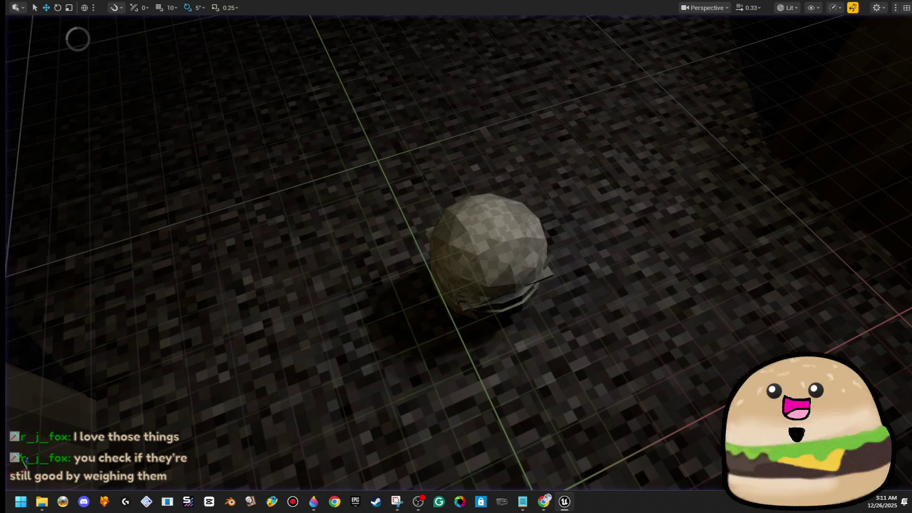
Raise the burger above the floor and frame it in the restored editor view
left_click(456, 369)
left_click_drag(457, 369, 456, 121)
key("f")
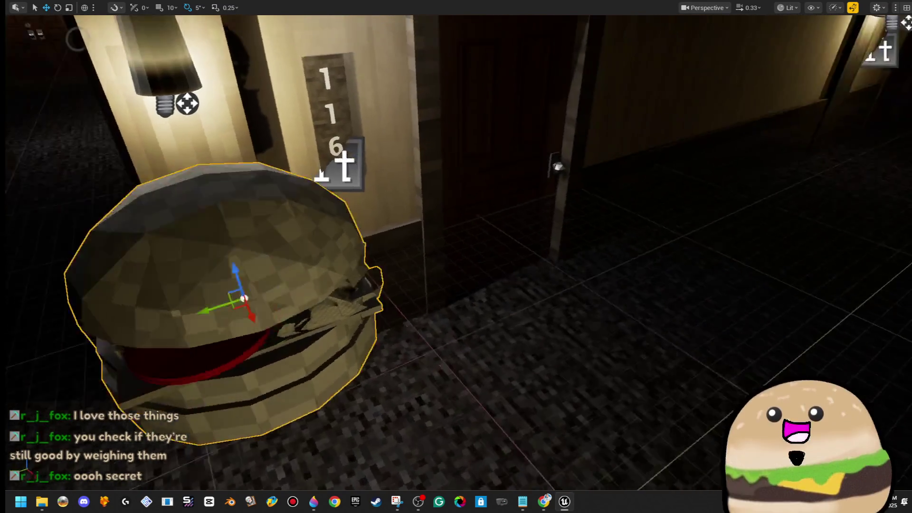
scroll(456, 256, "up", 5)
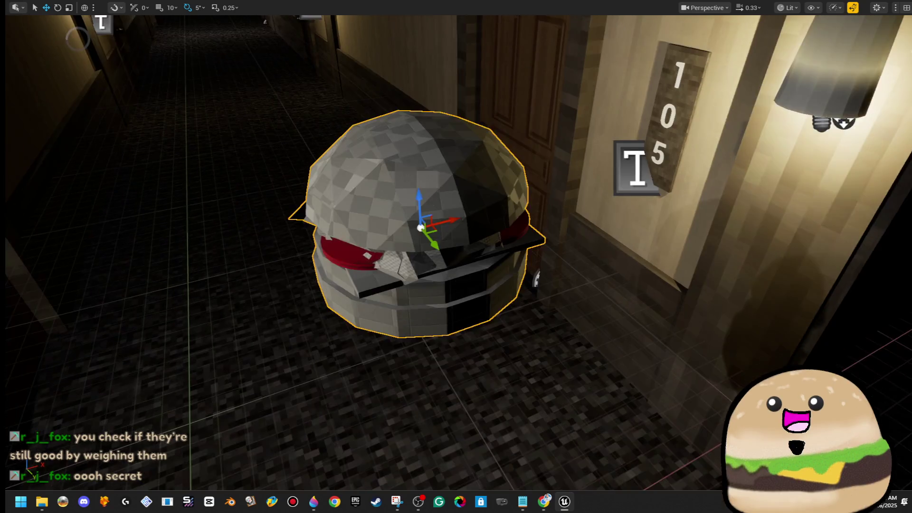
key("f")
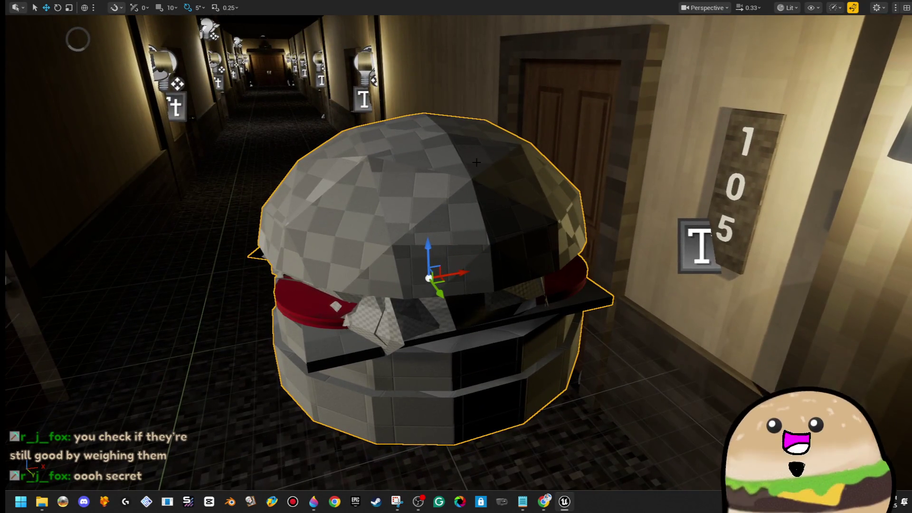
key("F11")
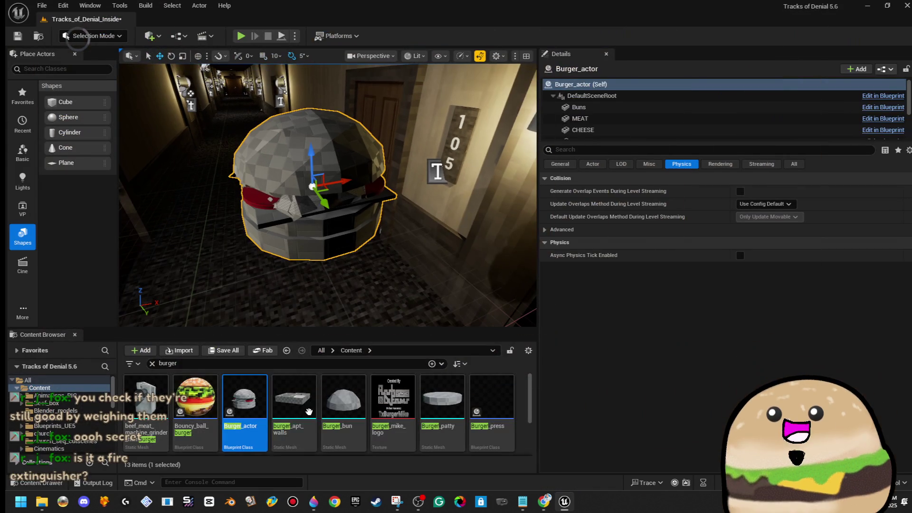
scroll(346, 418, "down", 3)
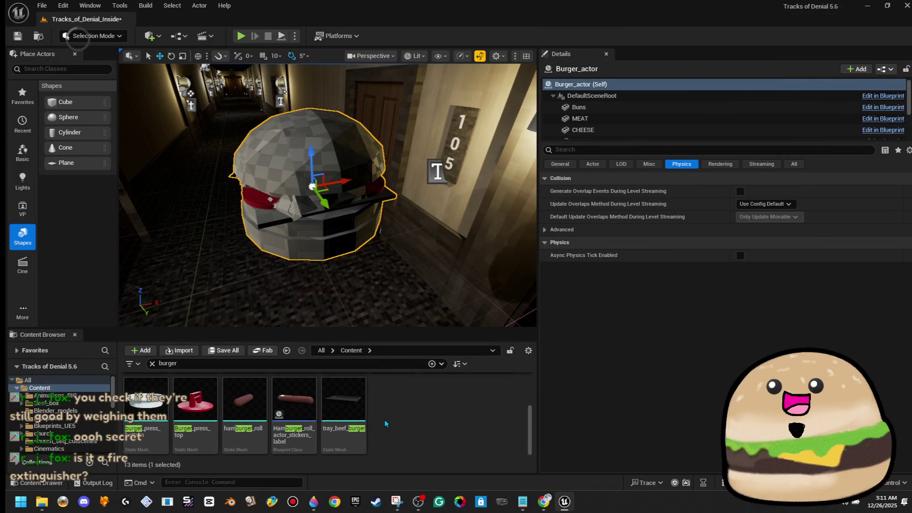
scroll(346, 417, "up", 2)
scroll(346, 418, "up", 2)
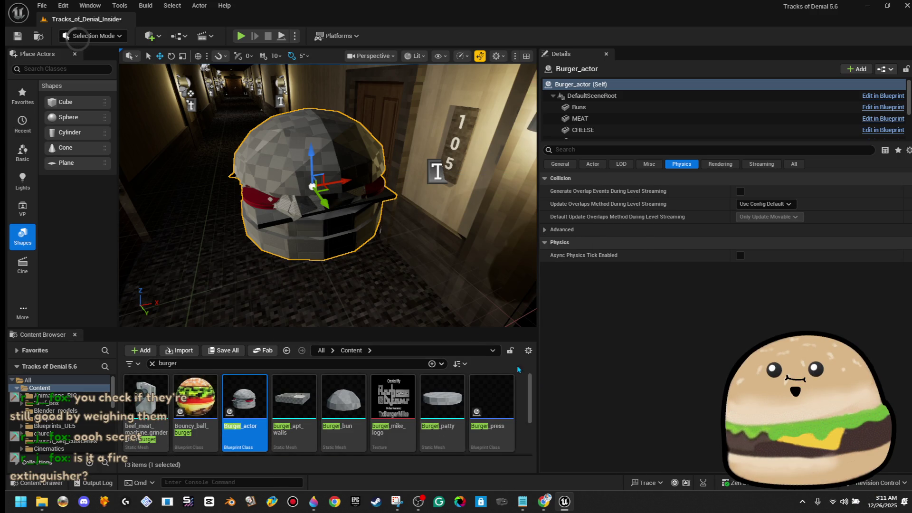
Open the Burger_press blueprint to inspect it, then close its editor
left_click(492, 389)
double_click(492, 389)
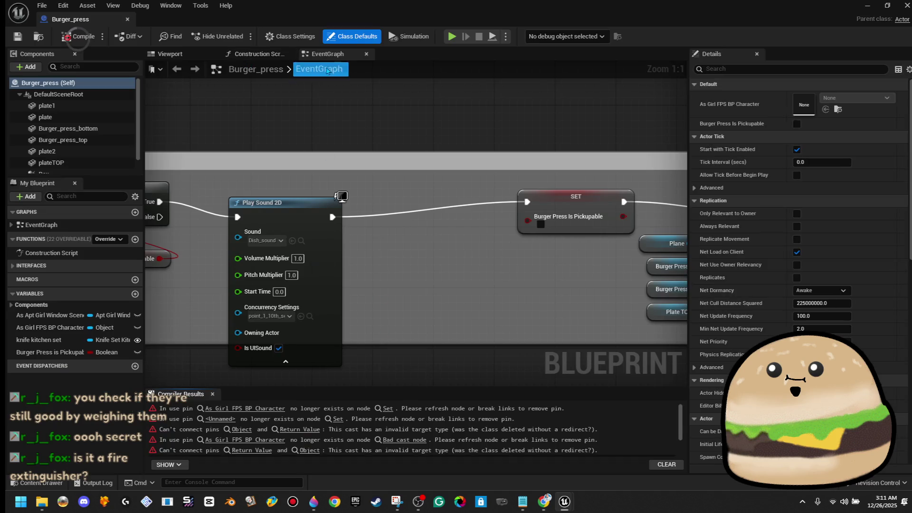
left_click(128, 20)
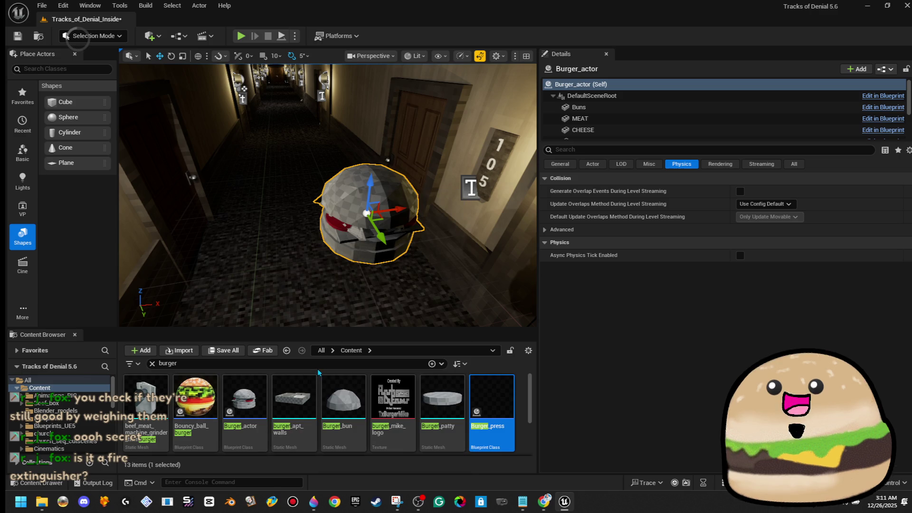
Search the content for 'smile' and drag smile_Mat onto the burger
type("smil")
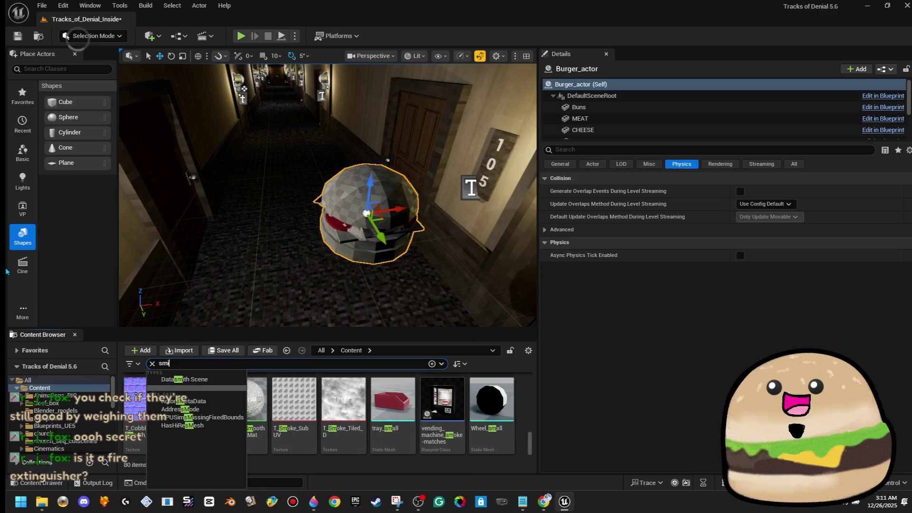
key("BackSpace")
type("f")
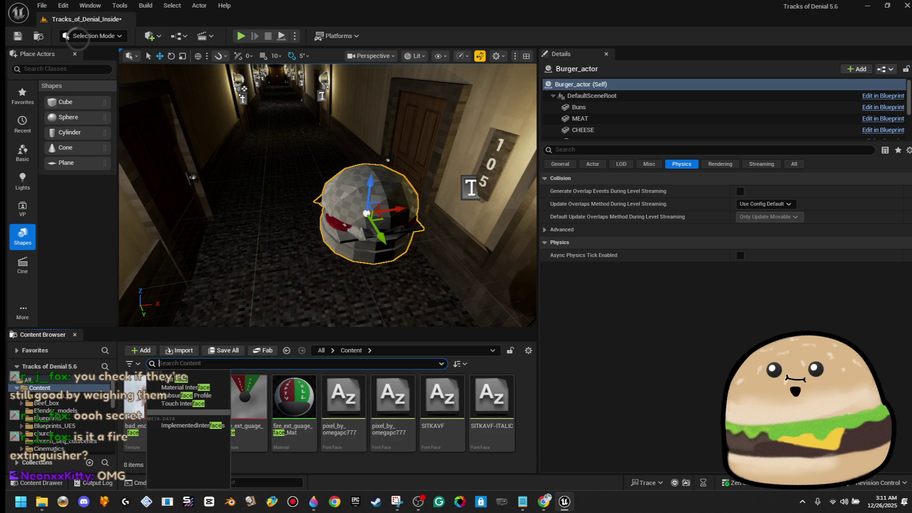
type("smile")
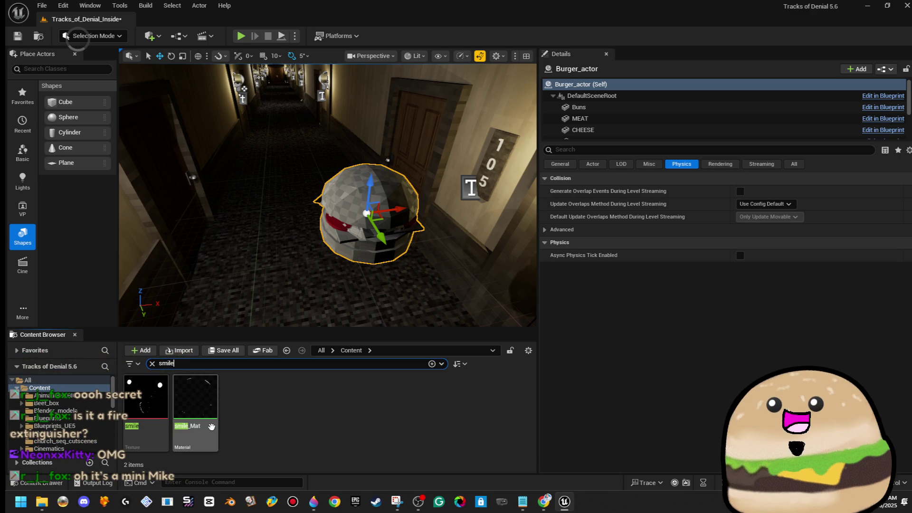
left_click_drag(212, 427, 355, 264)
scroll(328, 195, "down", 3)
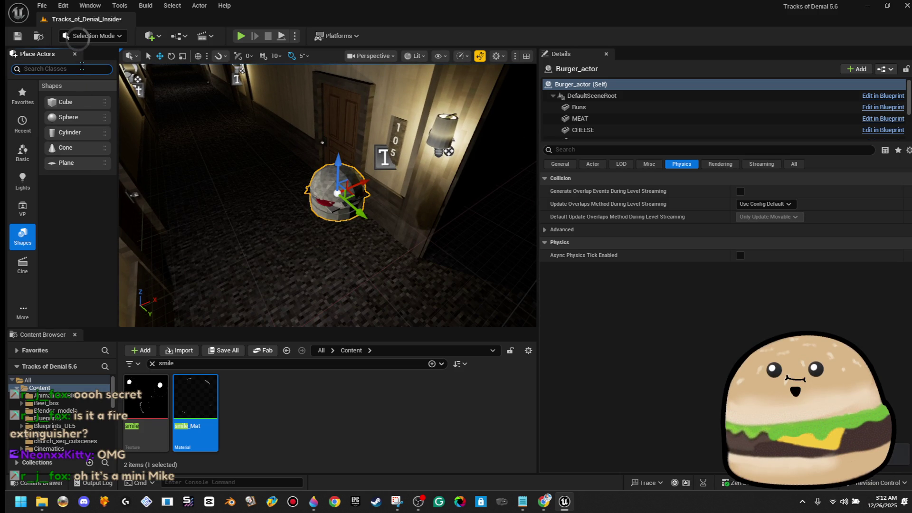
Search 'deca' in Place Actors and drop Bloody_bathroom_decals_and_red into the corridor beside the burger
type("deca")
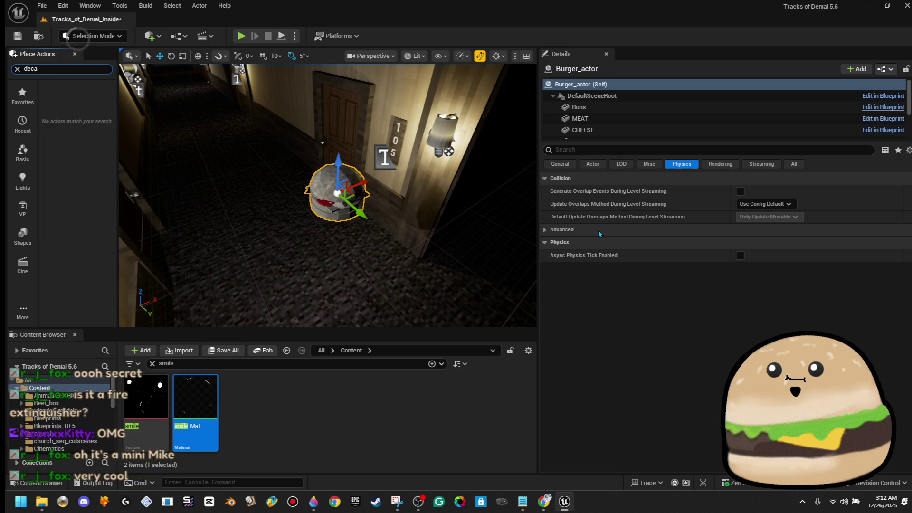
type("l")
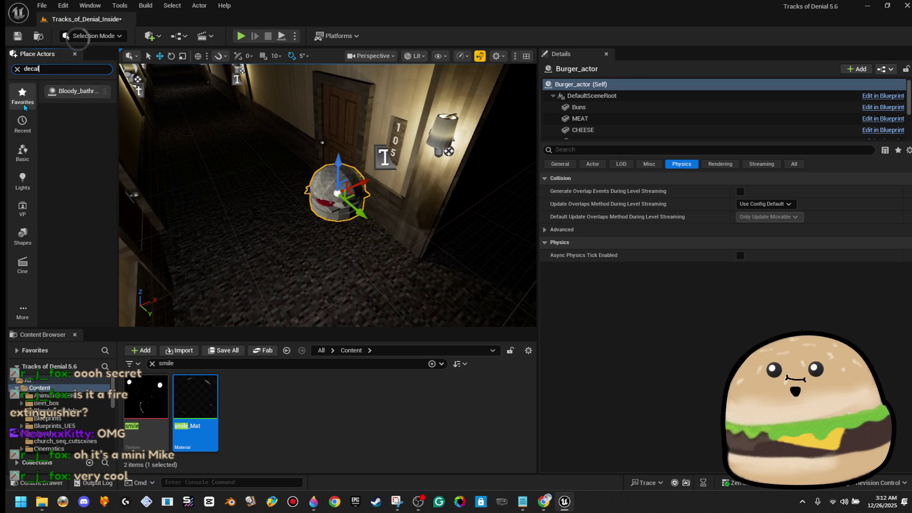
key("Escape")
key("f")
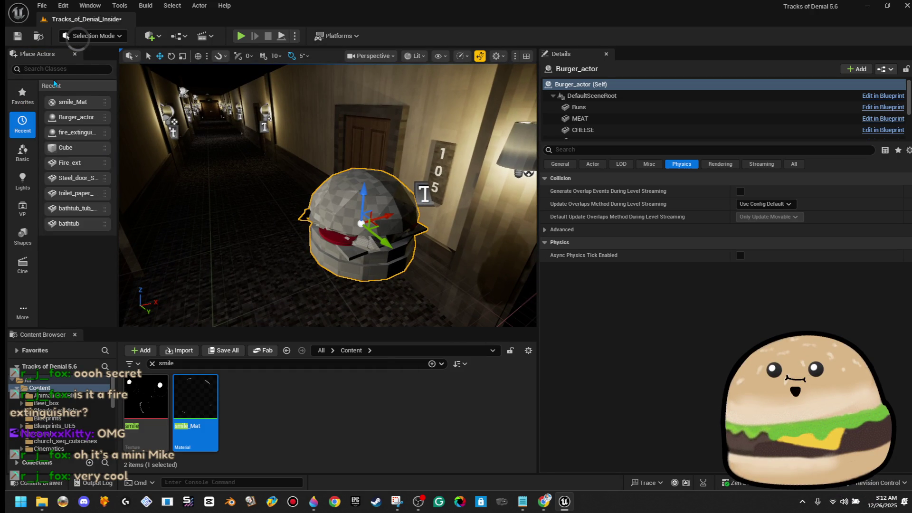
left_click(62, 69)
type("deca")
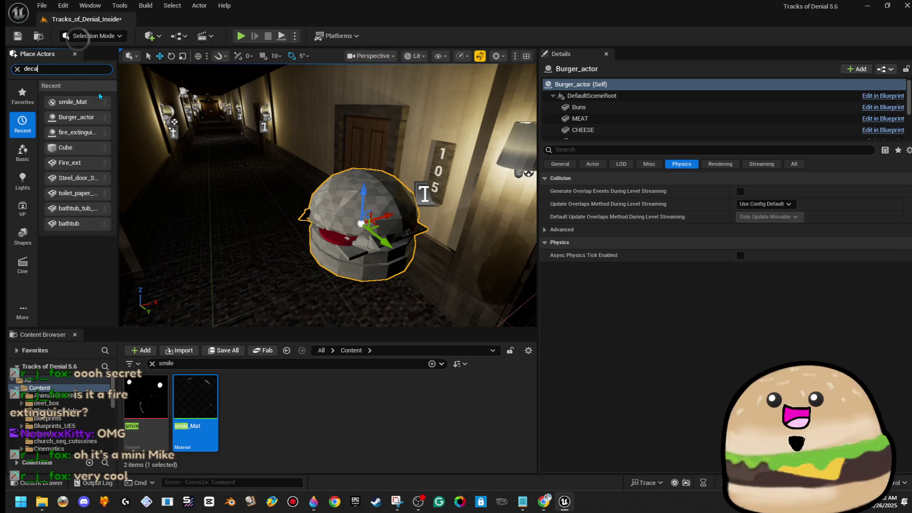
mouse_move(81, 90)
left_mouse_down()
mouse_move(185, 135)
mouse_move(261, 314)
mouse_move(245, 209)
left_mouse_up()
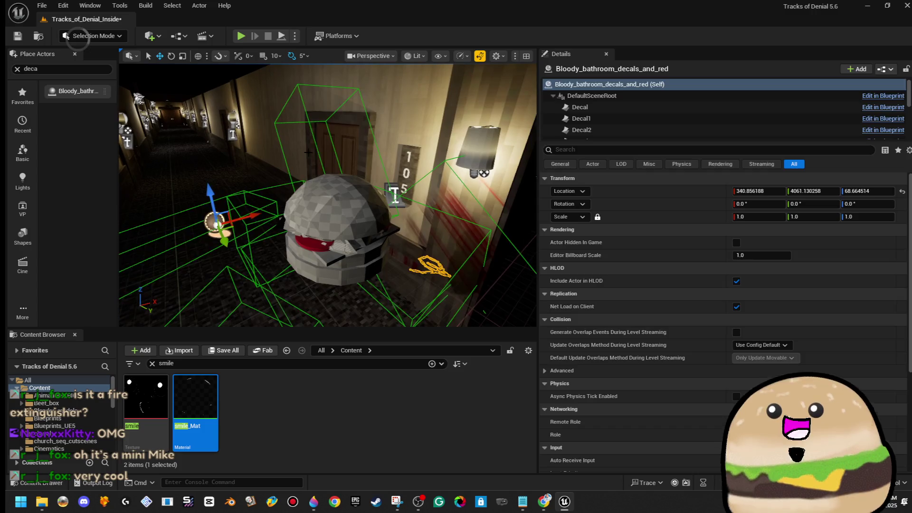
left_click(299, 209)
Delete the burger and swing the view down the blood-decaled corridor
mouse_move(299, 209)
left_mouse_down()
mouse_move(271, 176)
mouse_move(262, 143)
left_mouse_up()
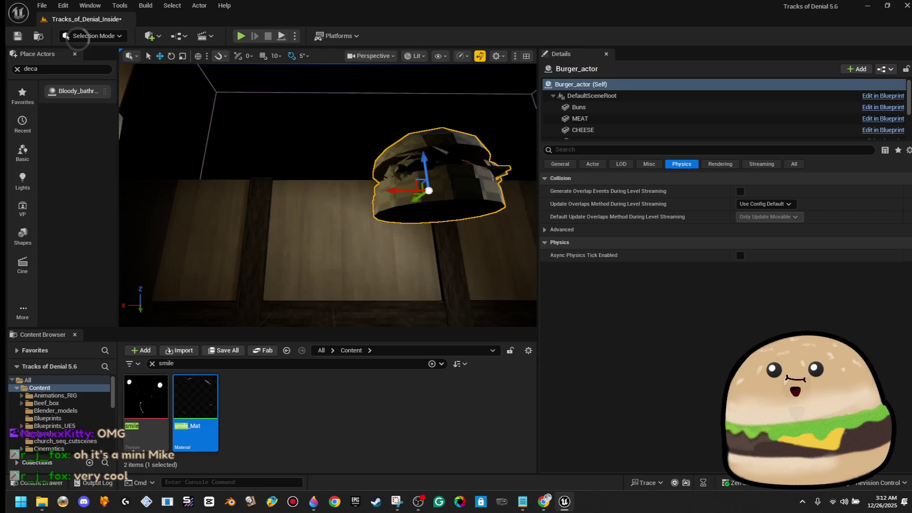
left_click_drag(261, 142, 290, 147)
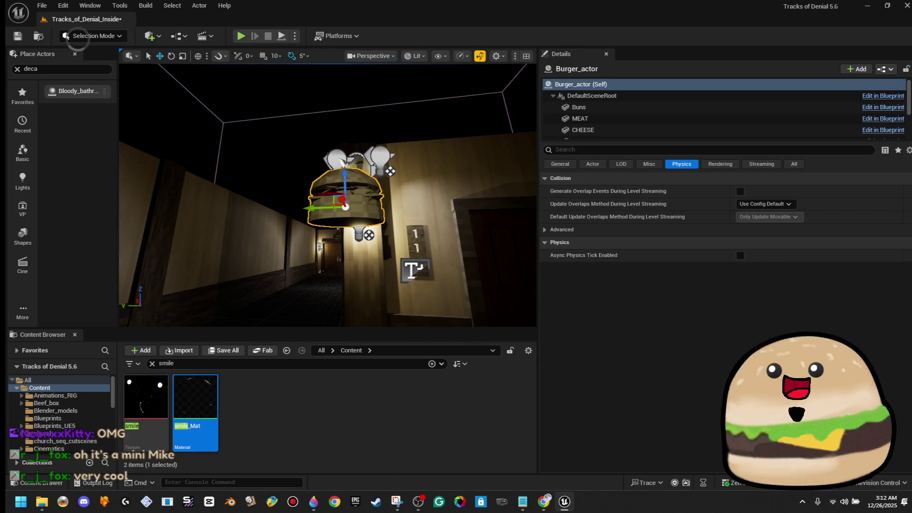
key("Delete")
left_click_drag(290, 148, 333, 150)
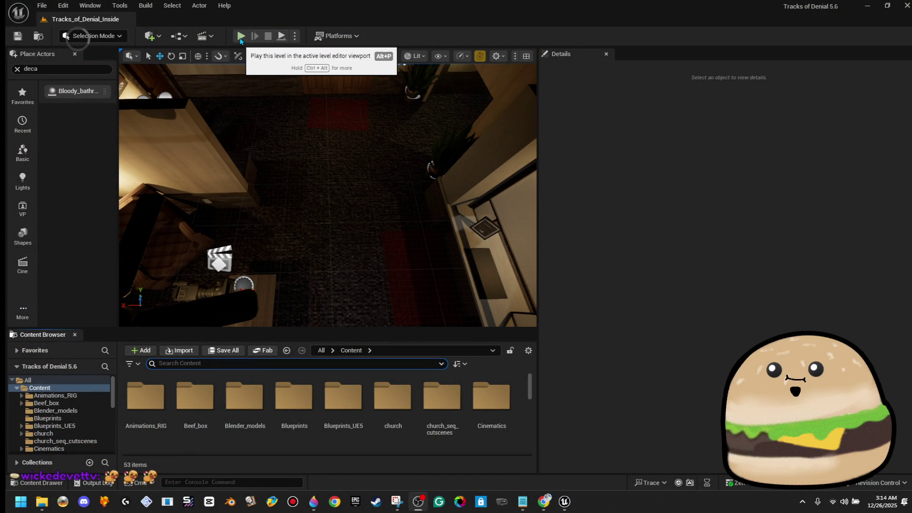
Play in Editor past the blueprint compile errors, then walk by the green cube into the Rooms 111 - 124 hallway
left_click(240, 39)
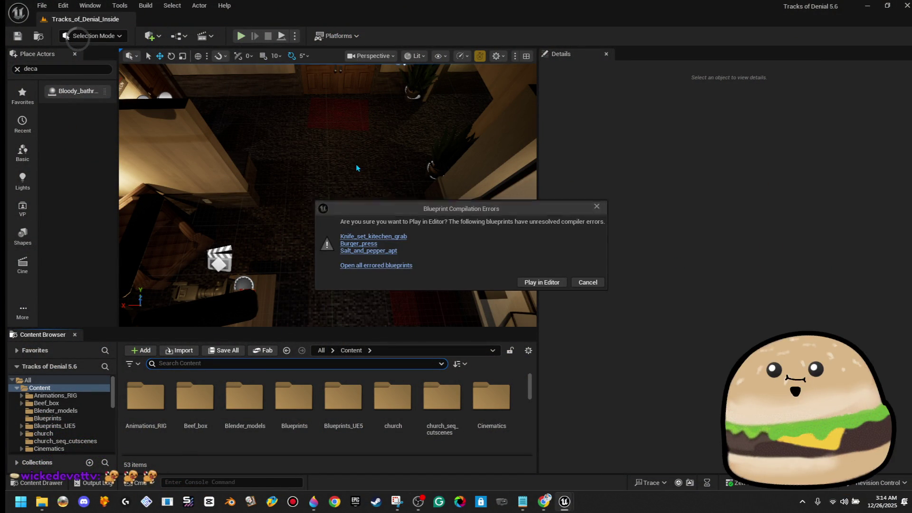
left_click(554, 283)
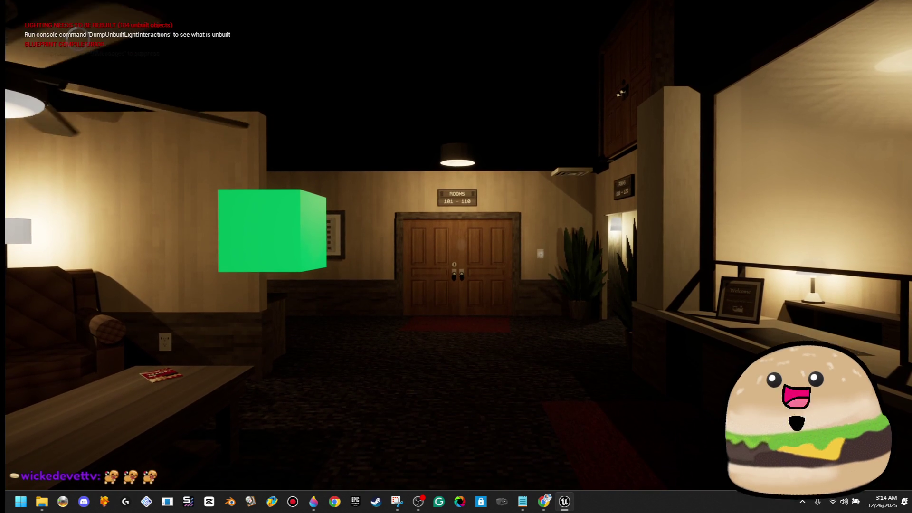
key("w")
key("w")
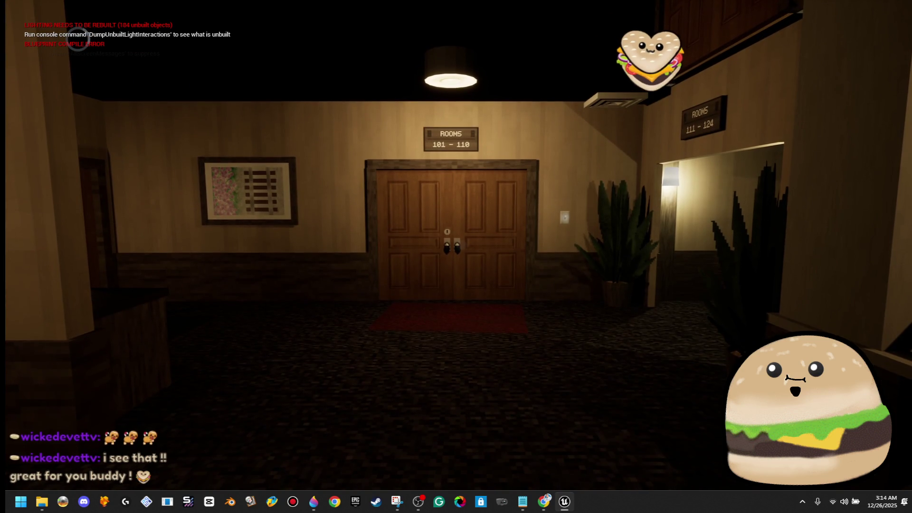
key("s")
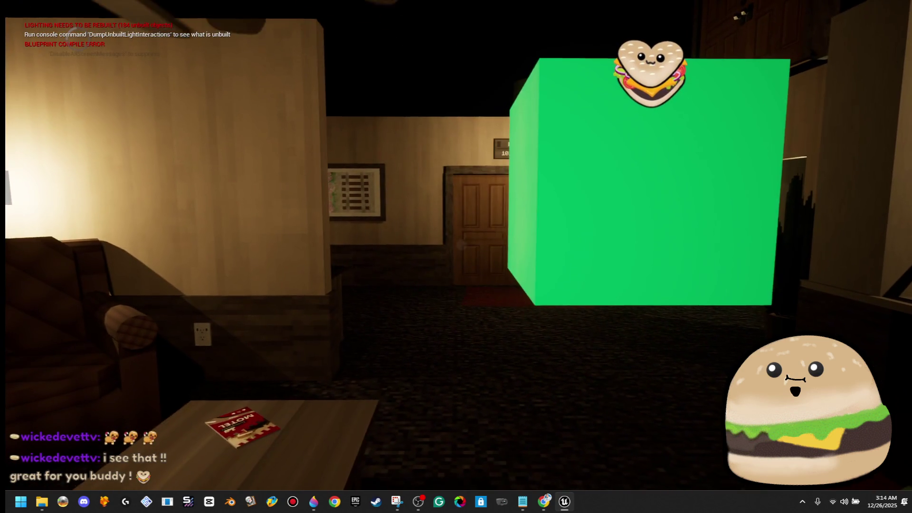
key("d")
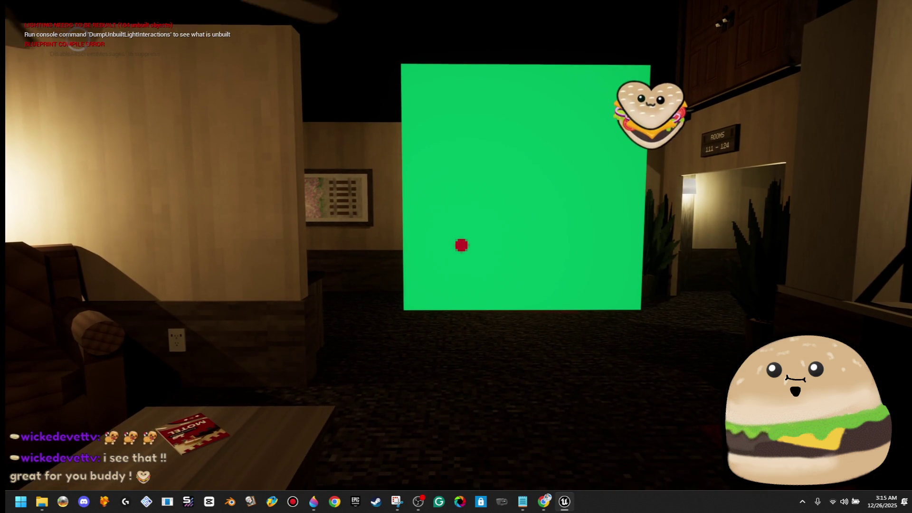
key("w")
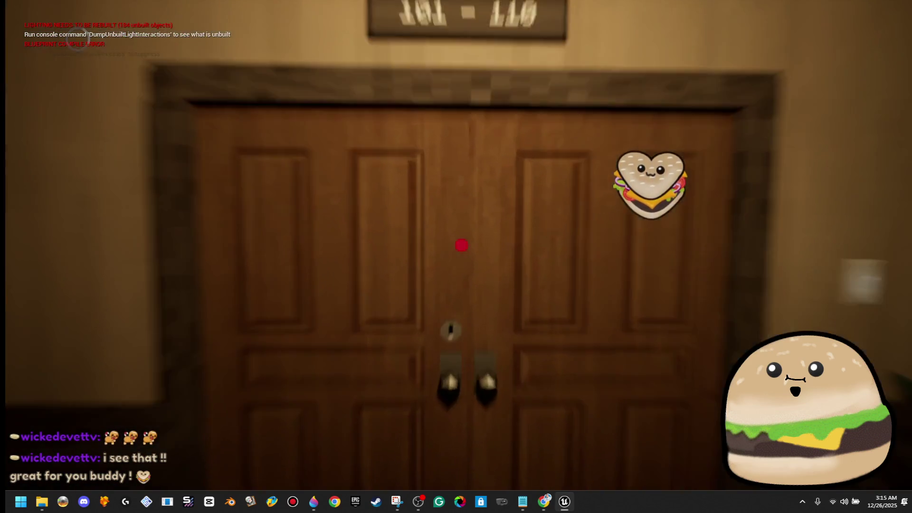
key("s")
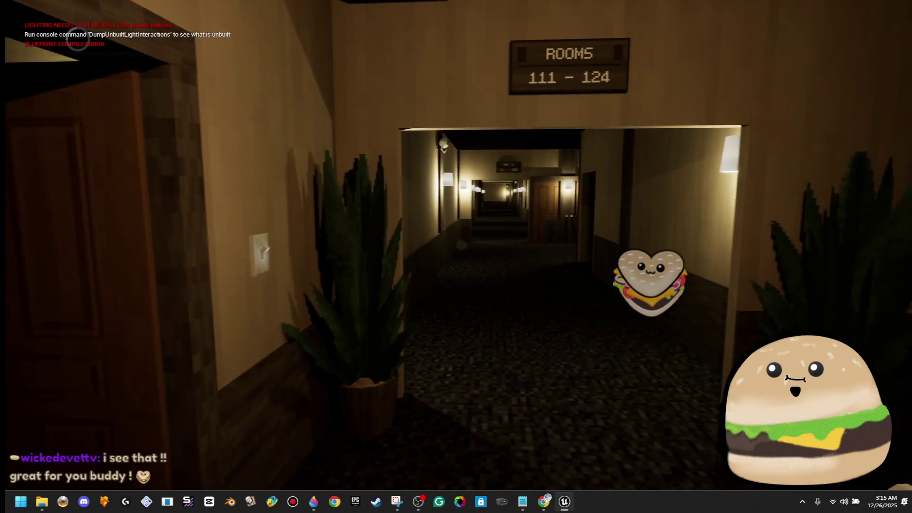
key("w")
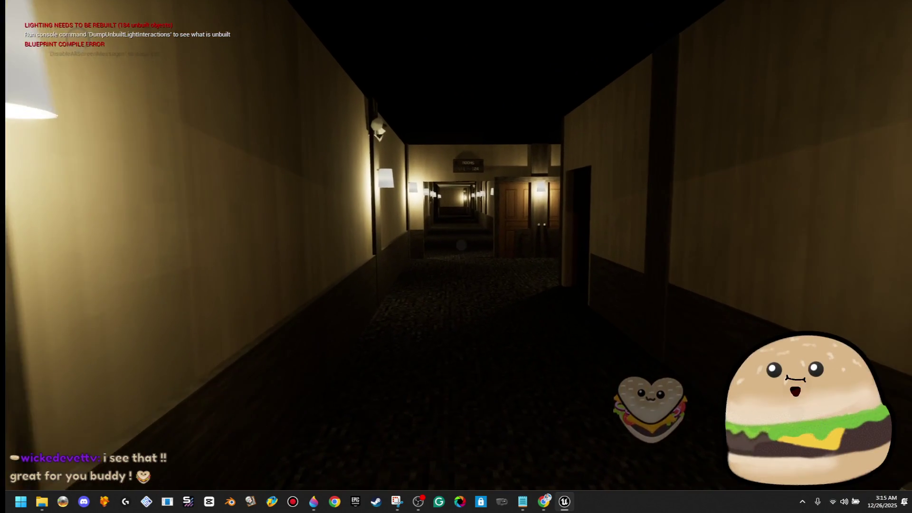
key("w")
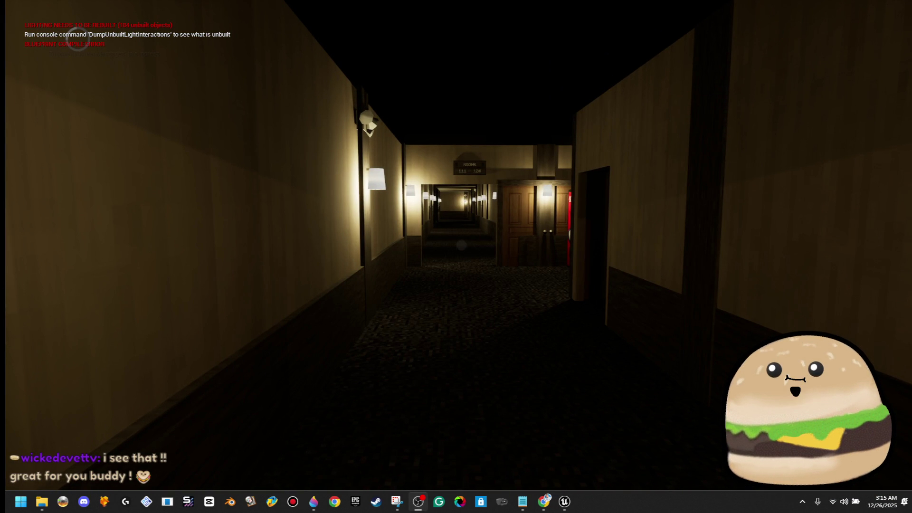
Cross the lounge past the green panel and whiteboard into the Rooms 111 - 124 doorway
left_click(483, 263)
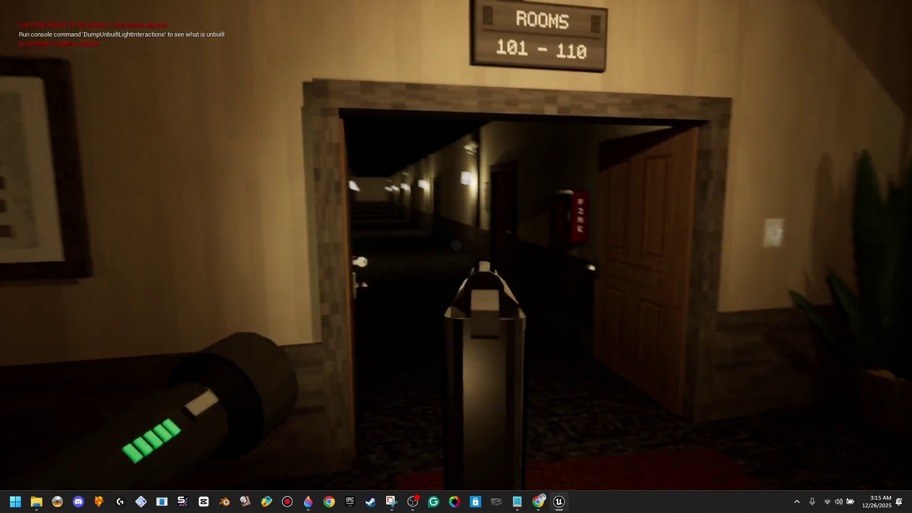
key("w")
key("s")
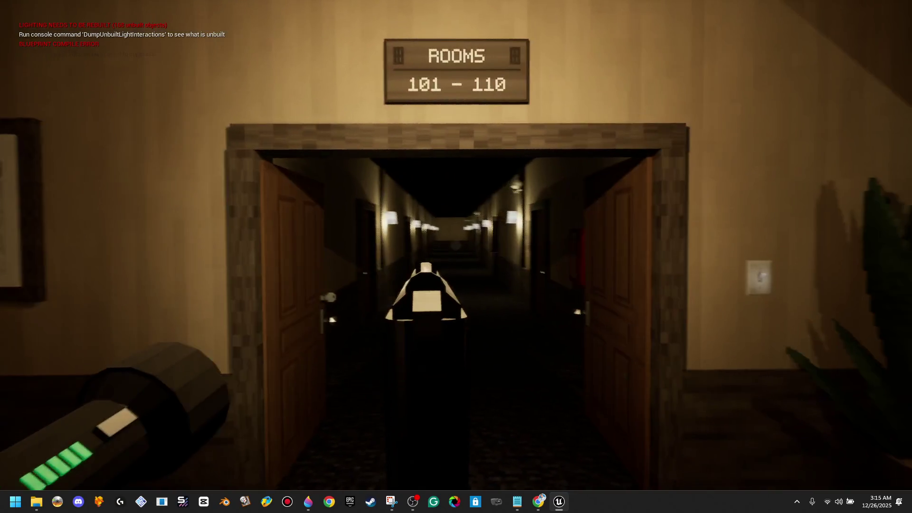
key("w")
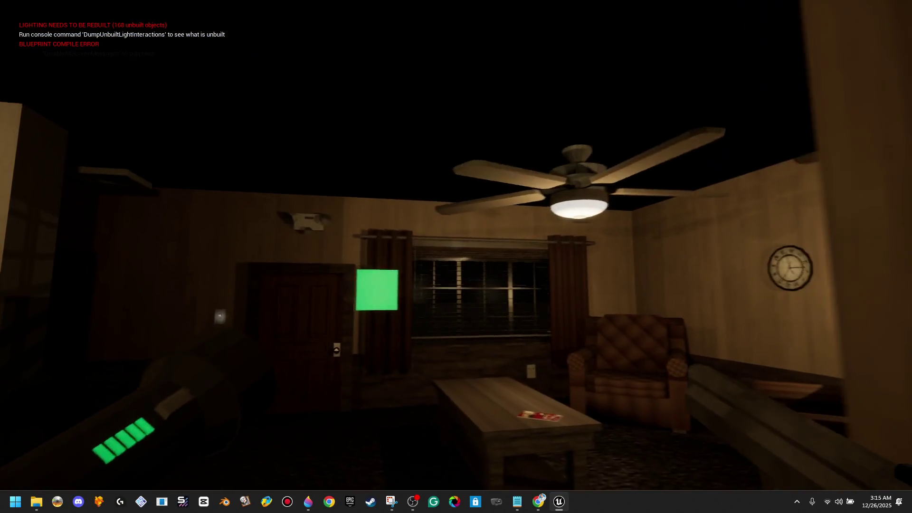
key("w")
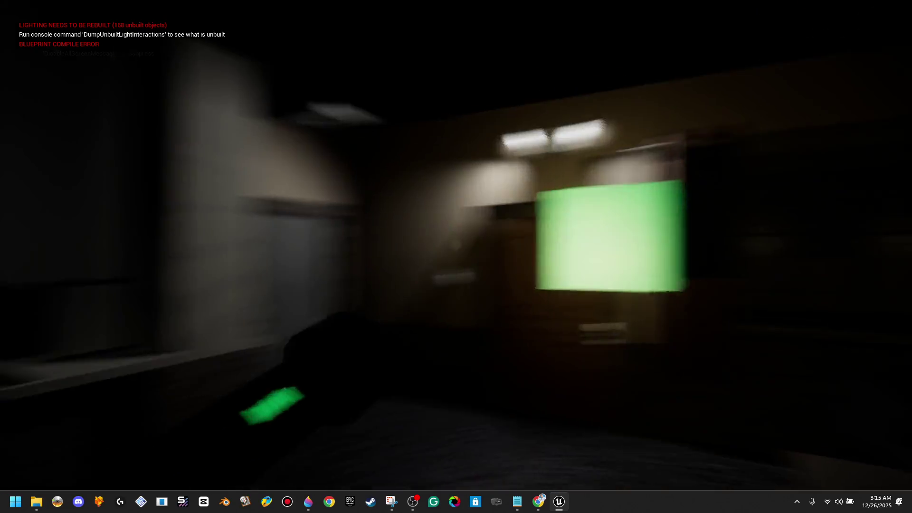
key("w")
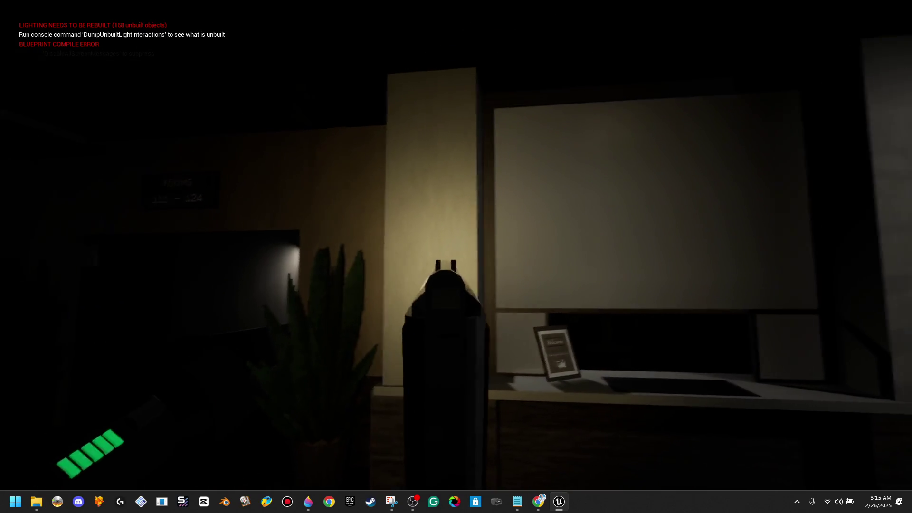
key("w")
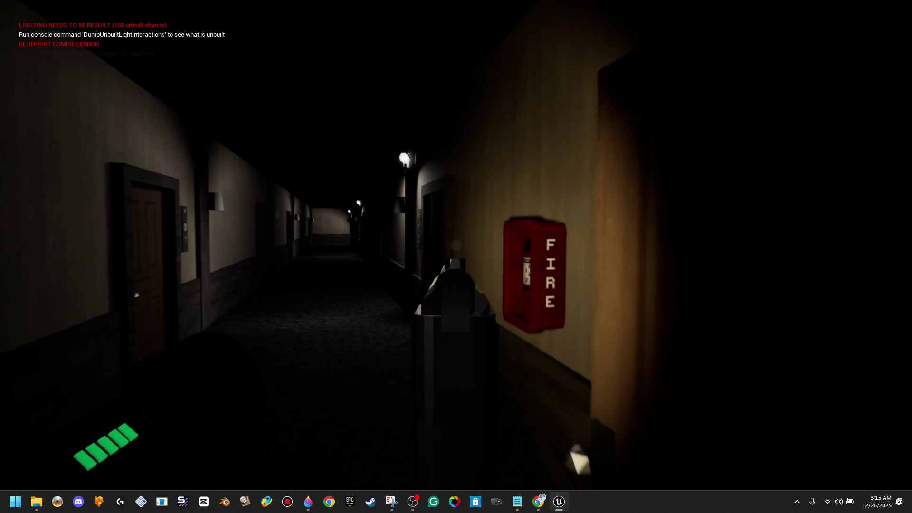
Walk the corridor past the FIRE box and room 101, switching on the flashlight at door 102
key("w")
key("w")
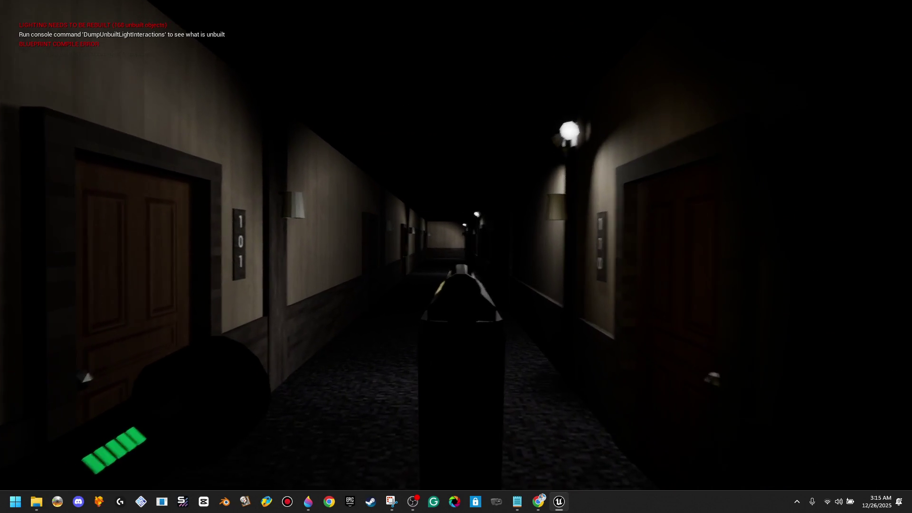
key("w")
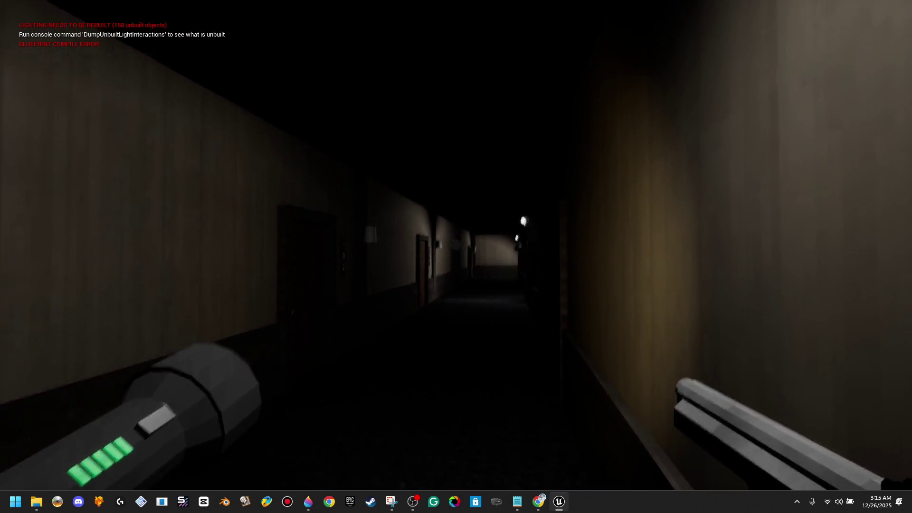
mouse_move(456, 256)
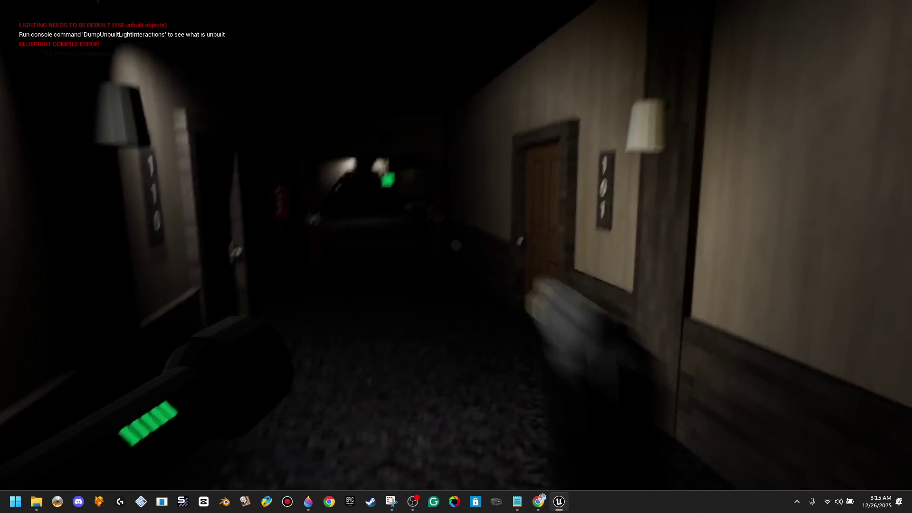
key("w")
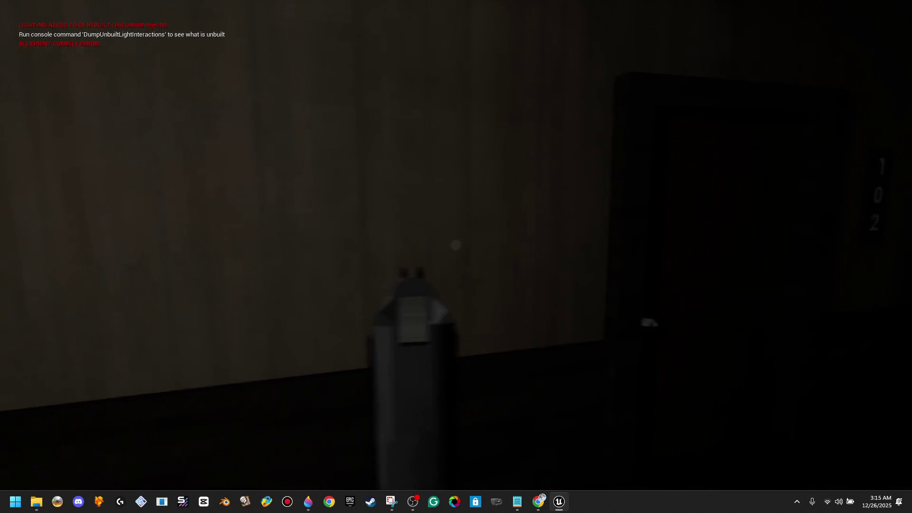
key("f")
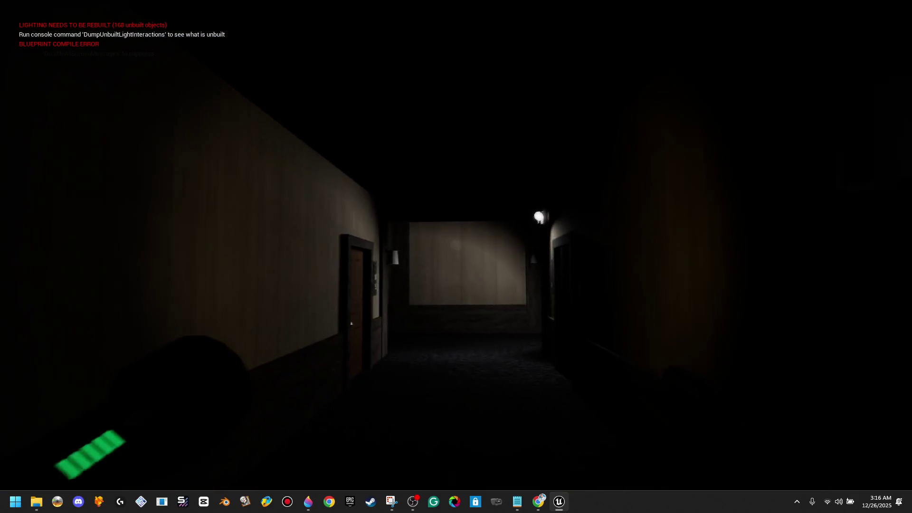
key("w")
key("w")
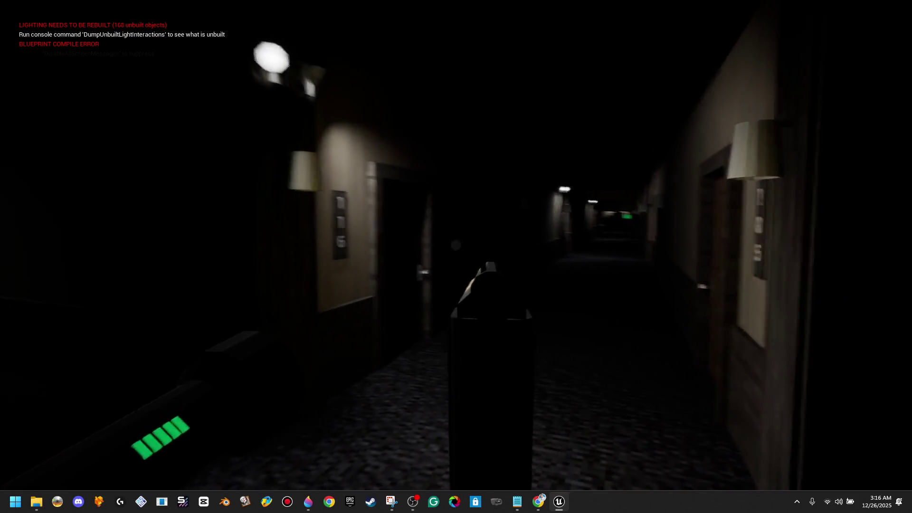
Head into the green EXIT corridor and aim the pistol at the corridor door
key("w")
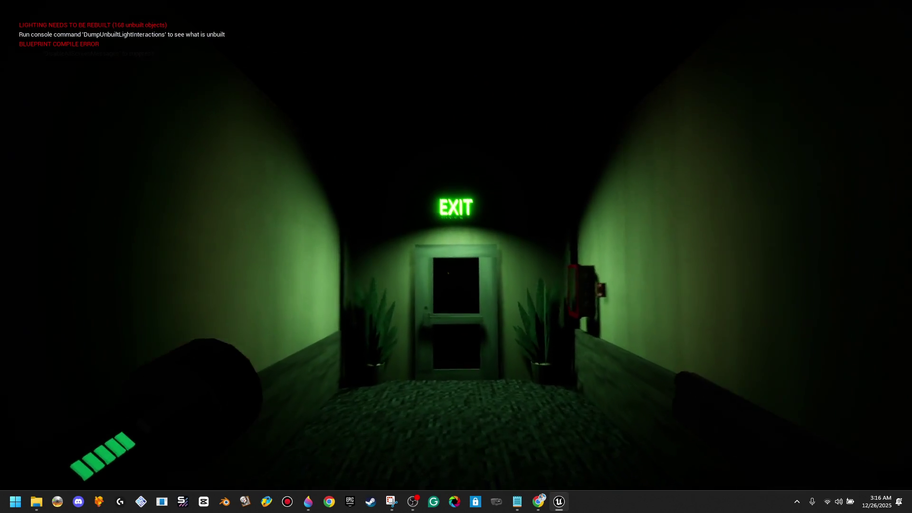
key("w")
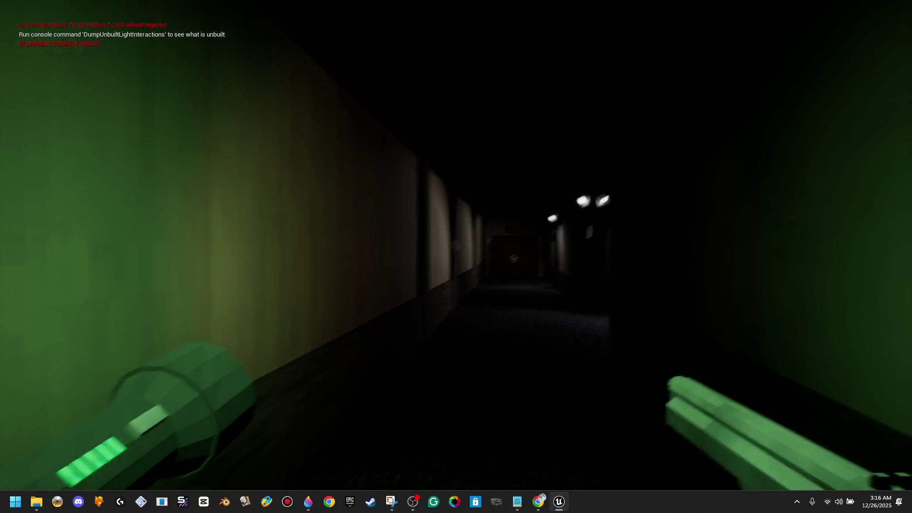
right_click(456, 256)
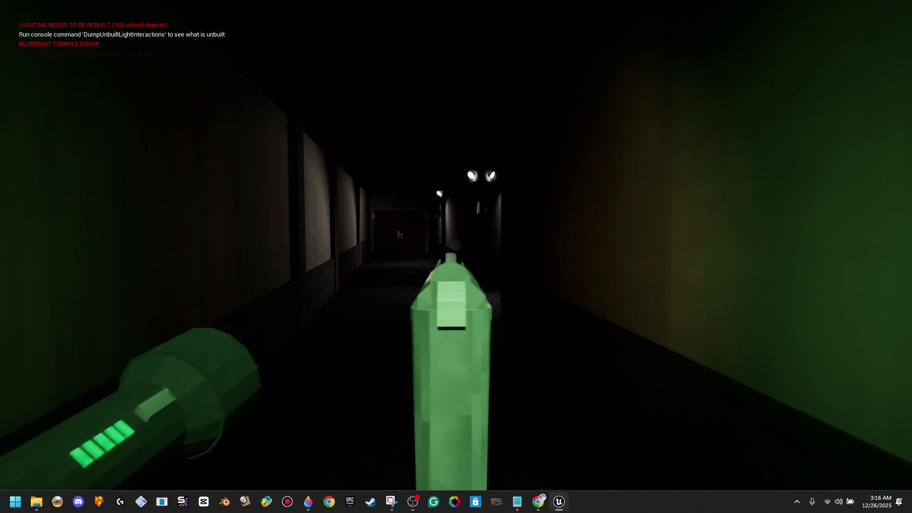
key("w")
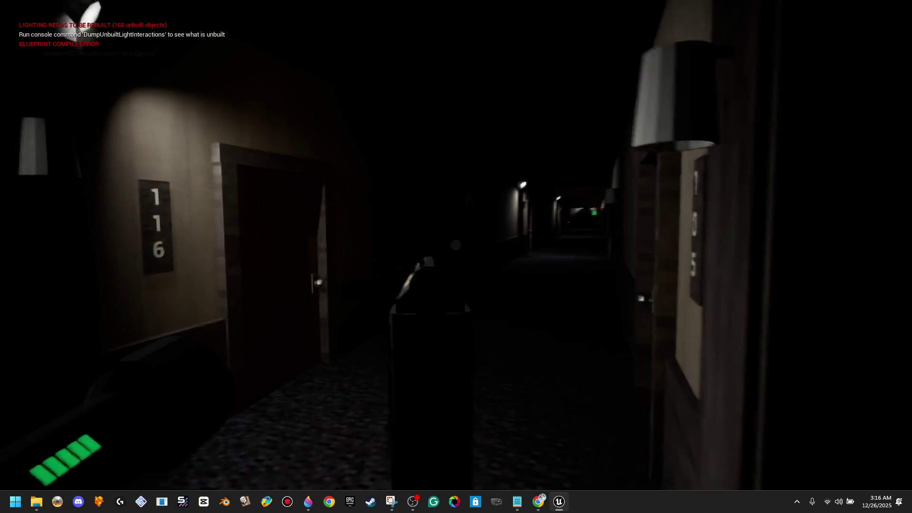
mouse_move(456, 256)
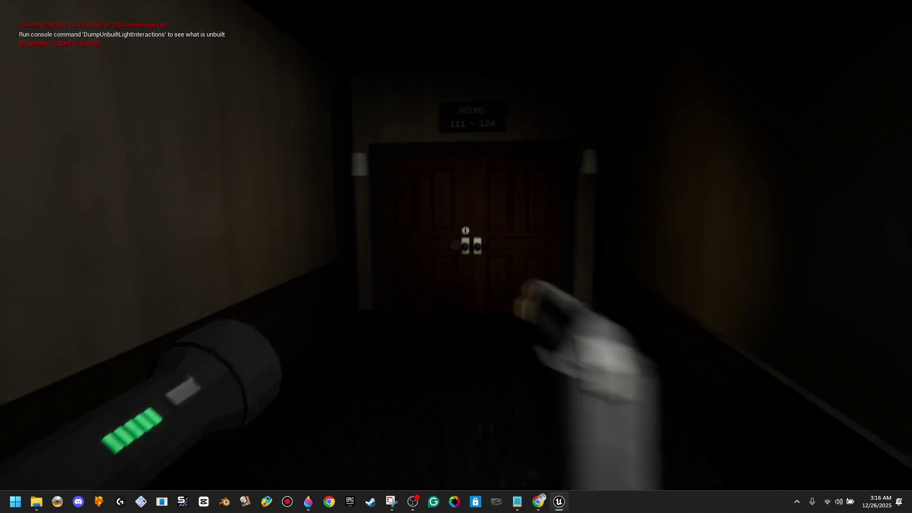
right_click(456, 257)
mouse_move(456, 257)
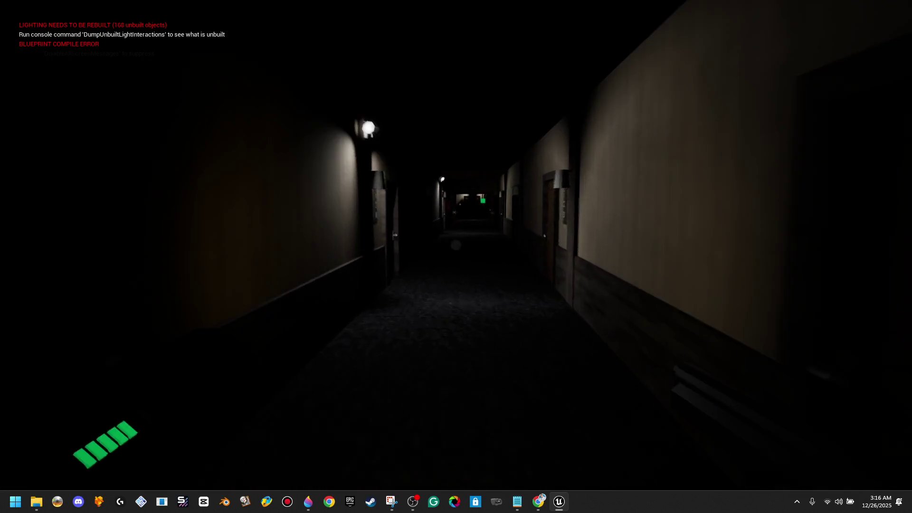
Walk past rooms 108 and 103 up to door 101
key("w")
key("w")
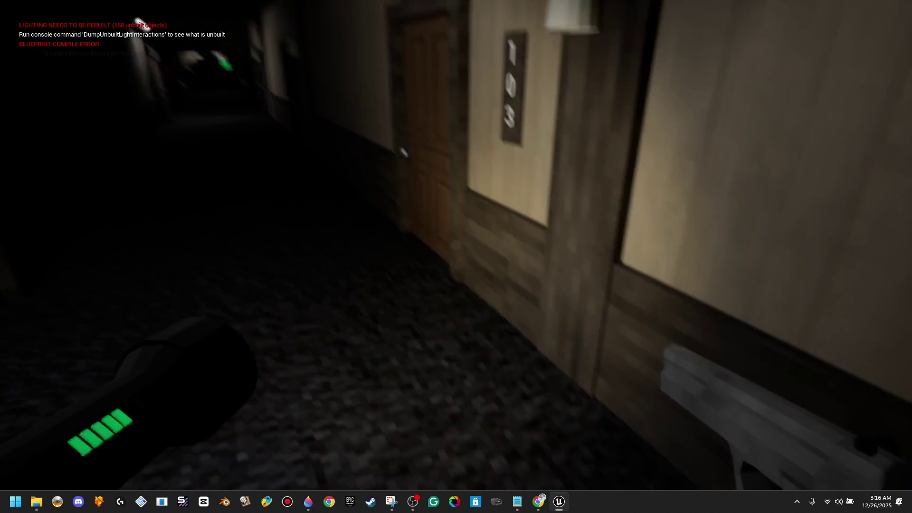
key("w")
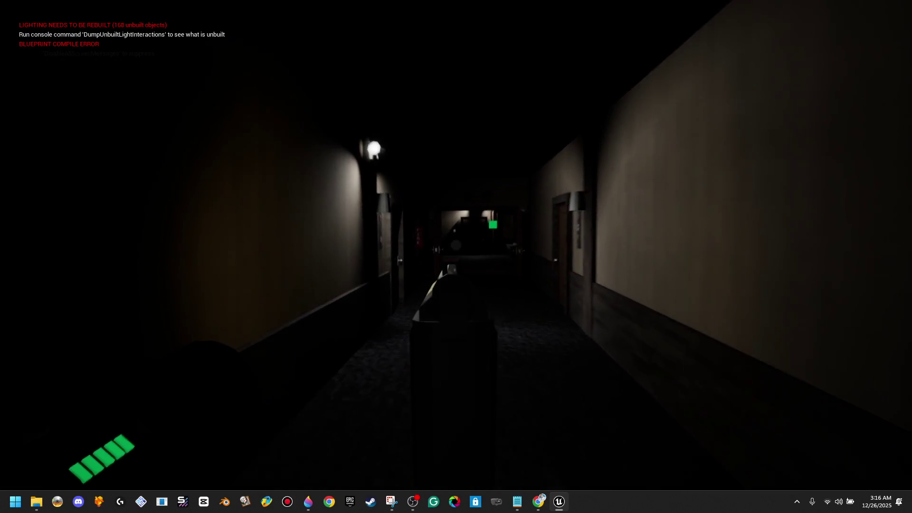
key("w")
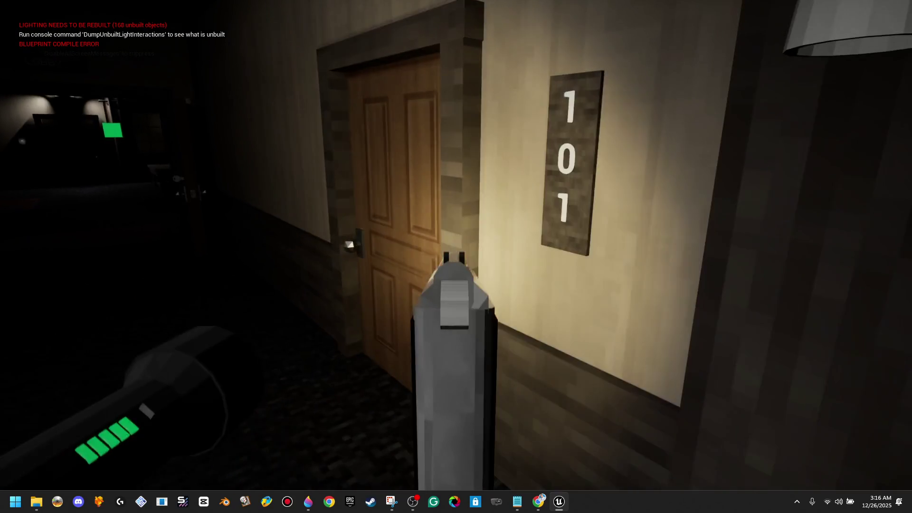
key("w")
Enter the Front Lobby, face the reception desk, then return to the dark hallway
key("w")
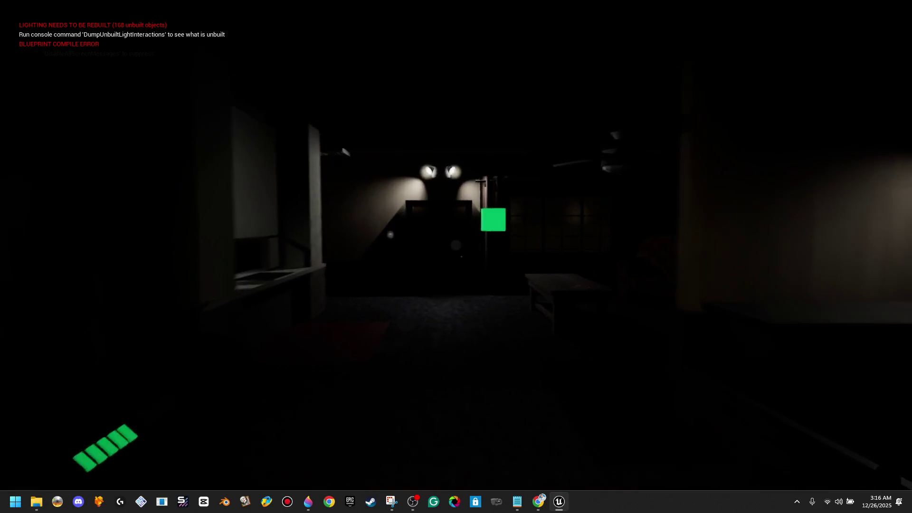
key("w")
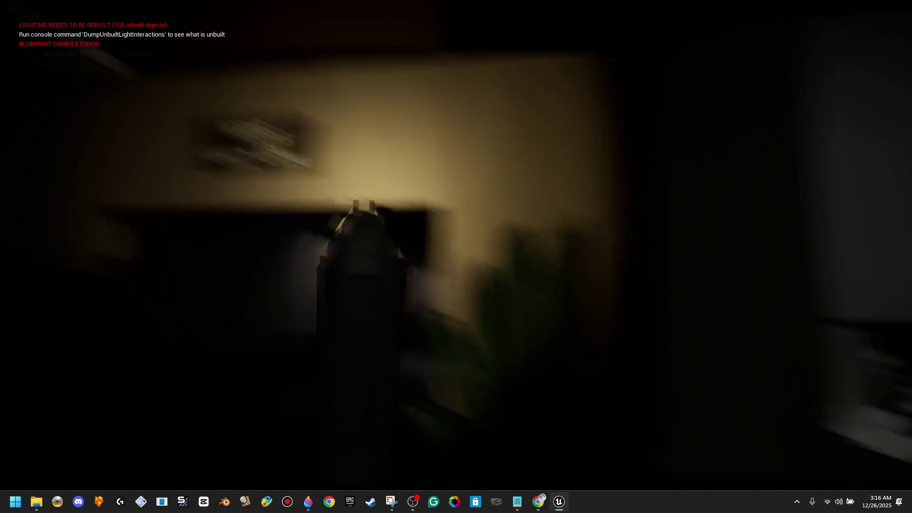
key("w")
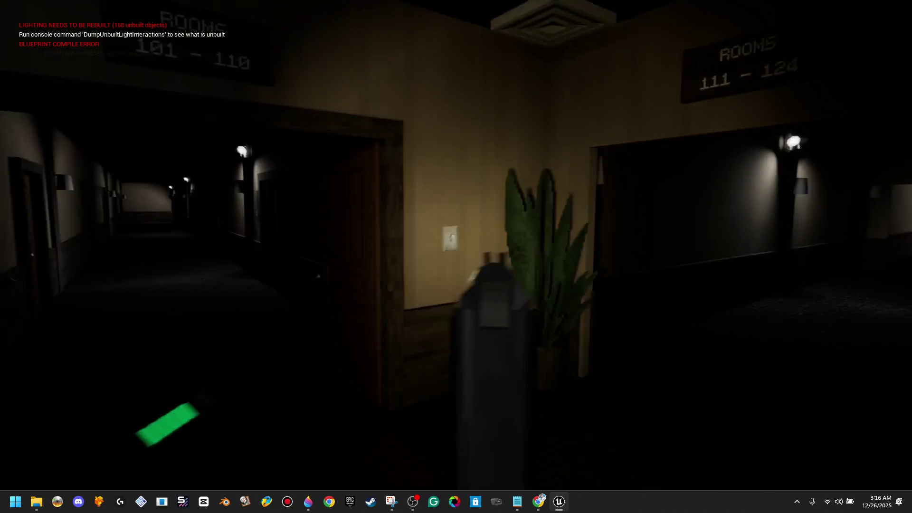
key("w")
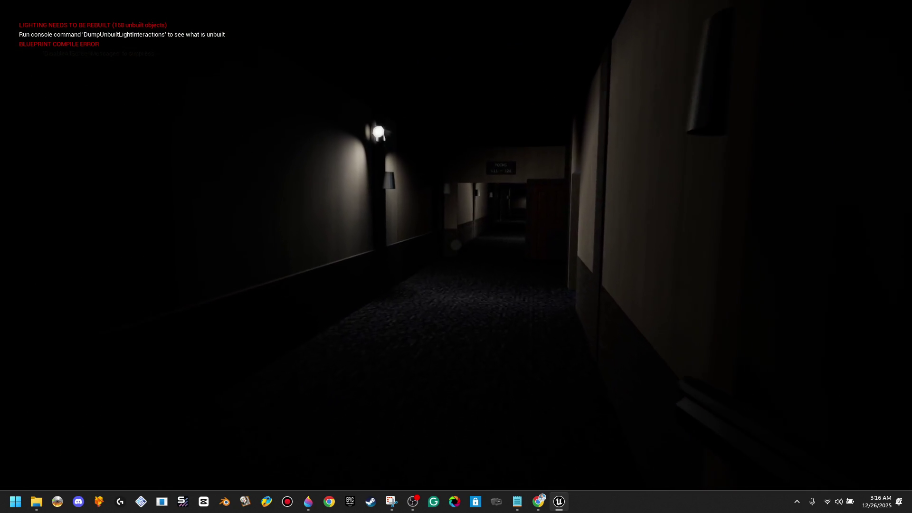
key("w")
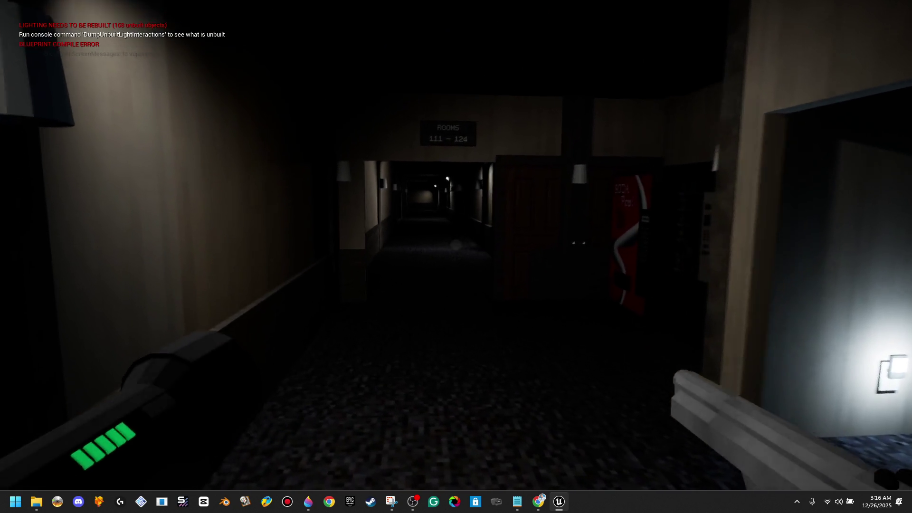
Walk down the long dim corridor by flashlight, looking toward the lamp-lit walls
key("w")
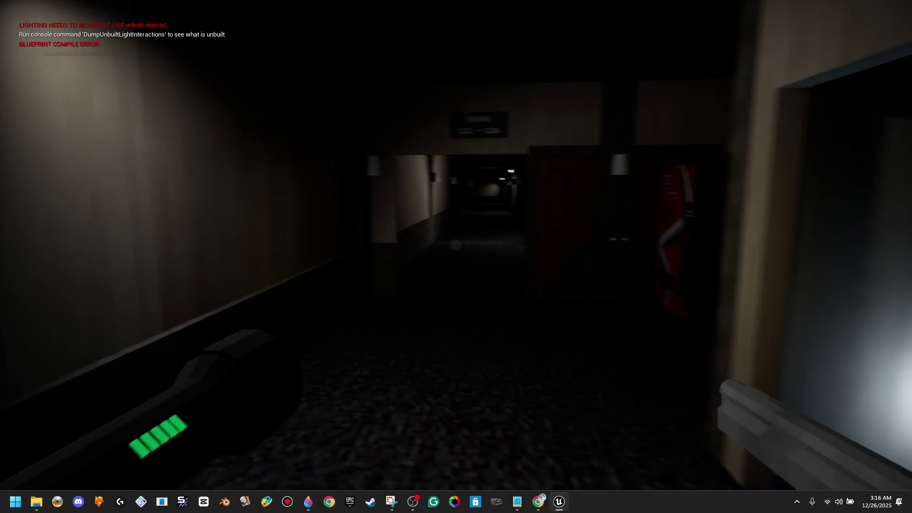
key("w")
key("w")
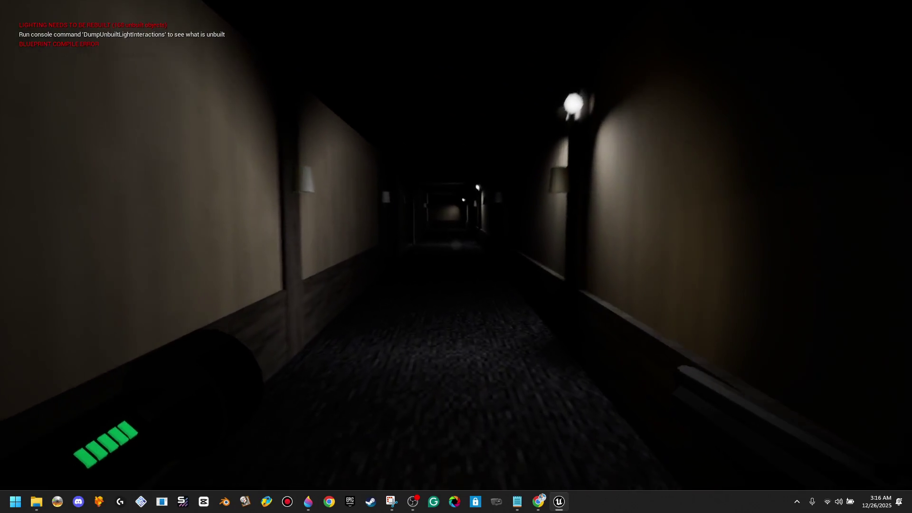
key("w")
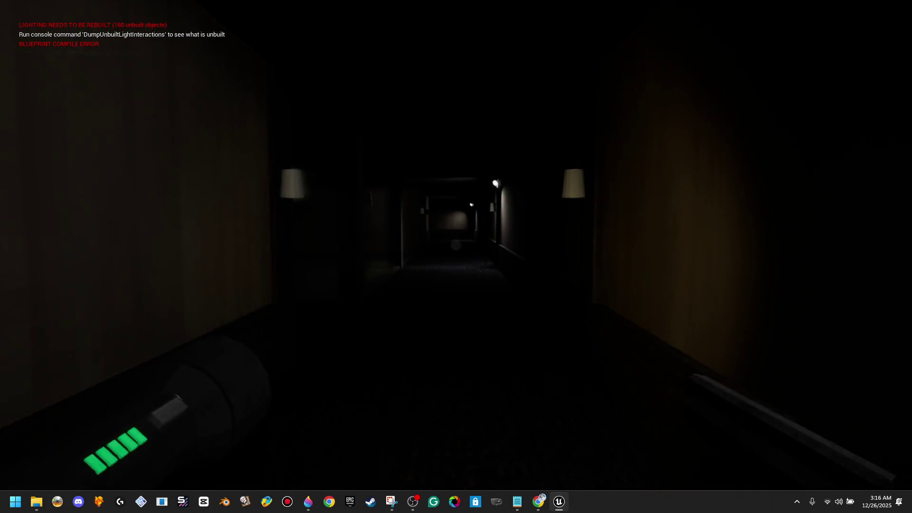
key("w")
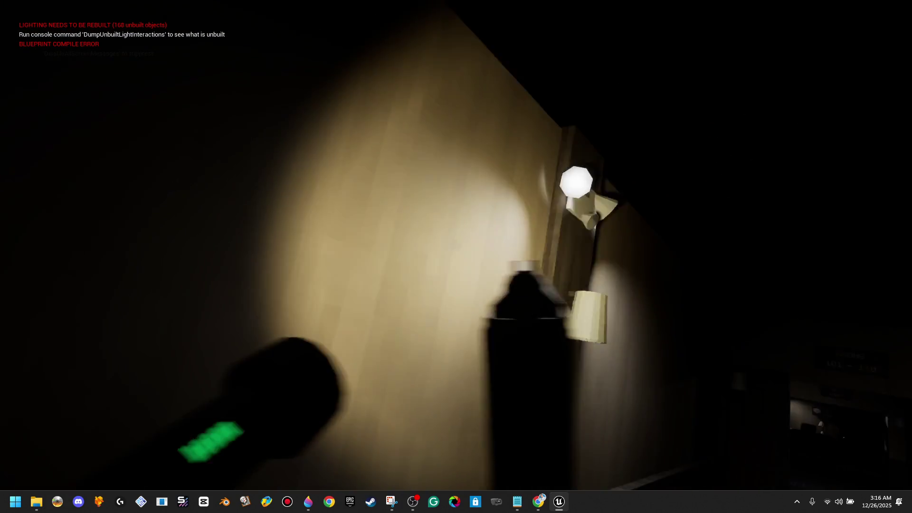
key("w")
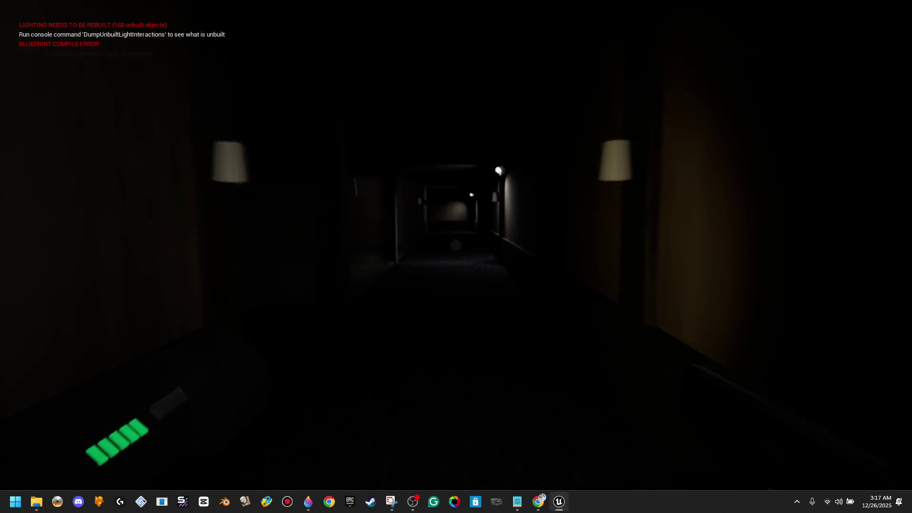
key("w")
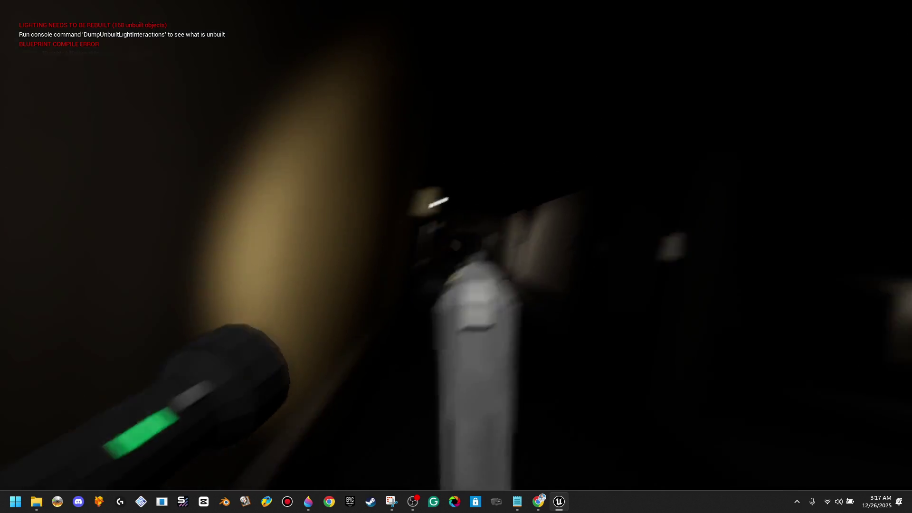
key("w")
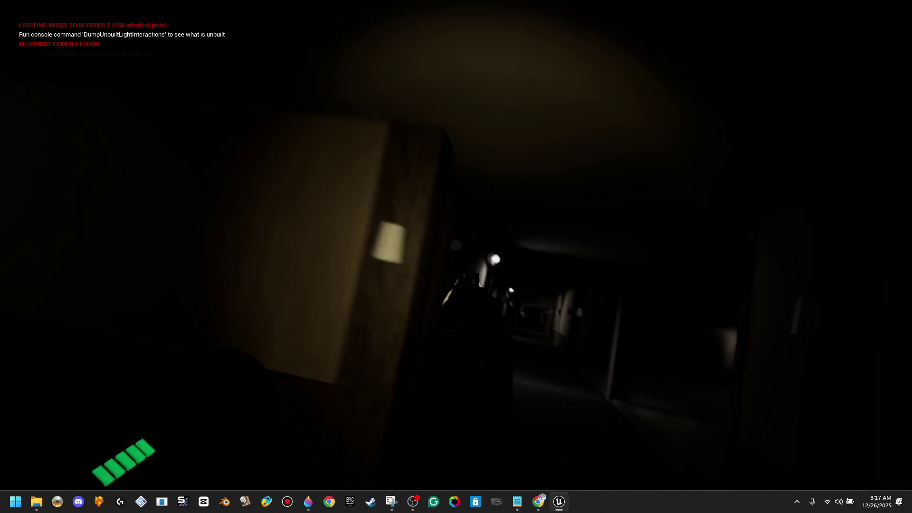
key("w")
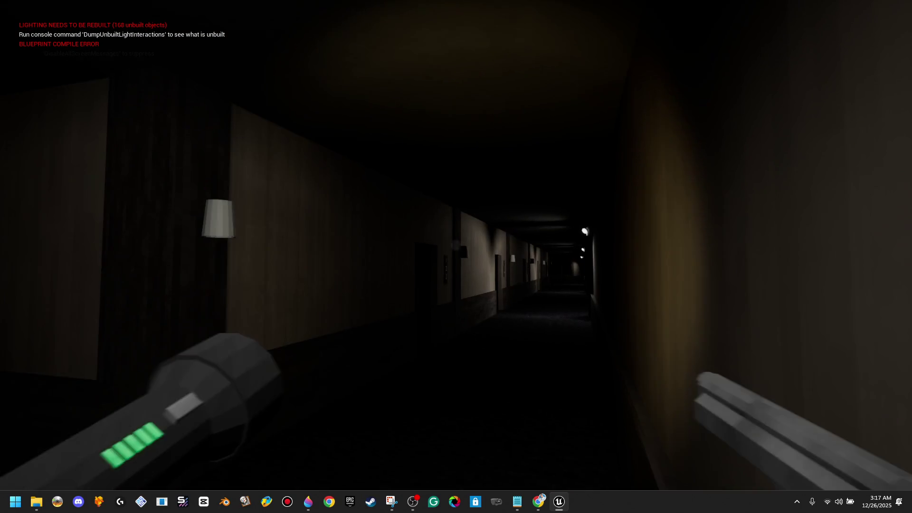
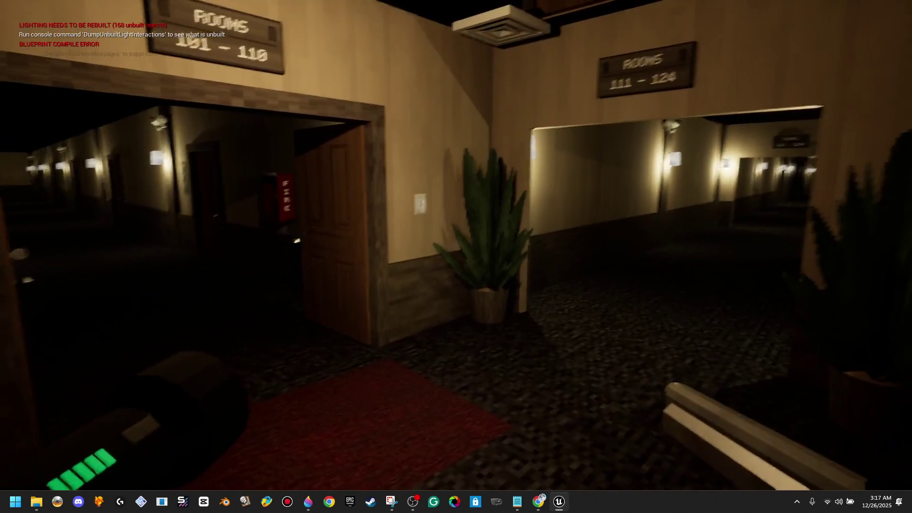
End the play-test and tilt the editor view down toward the Rooms 101–110 door with panels restored
key("Escape")
left_click_drag(14, 481, 13, 503)
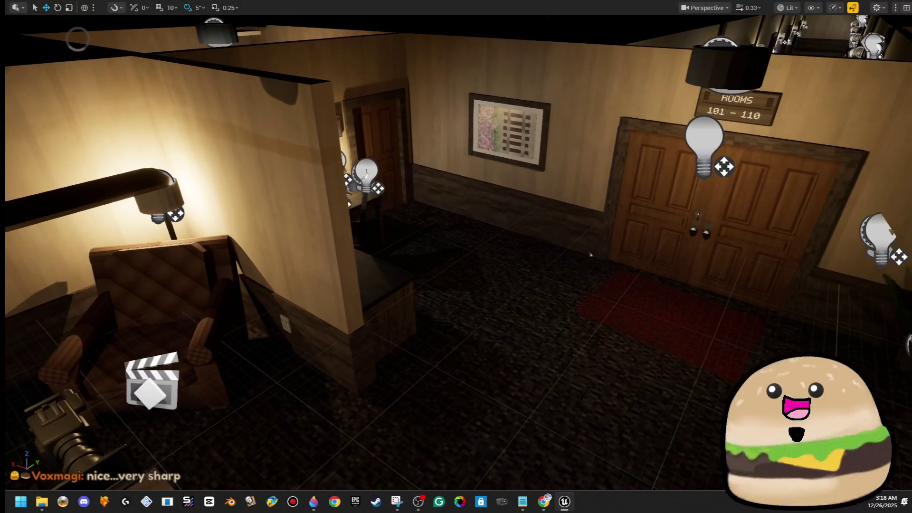
key("F11")
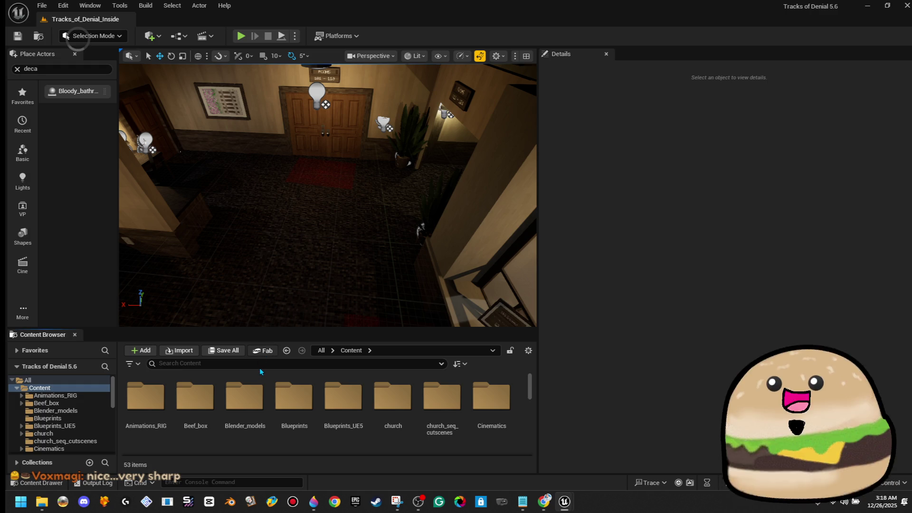
Search 'fps' in the Content Browser and open the FPS_Tracks_player_character blueprint
left_click(263, 350)
left_click(688, 112)
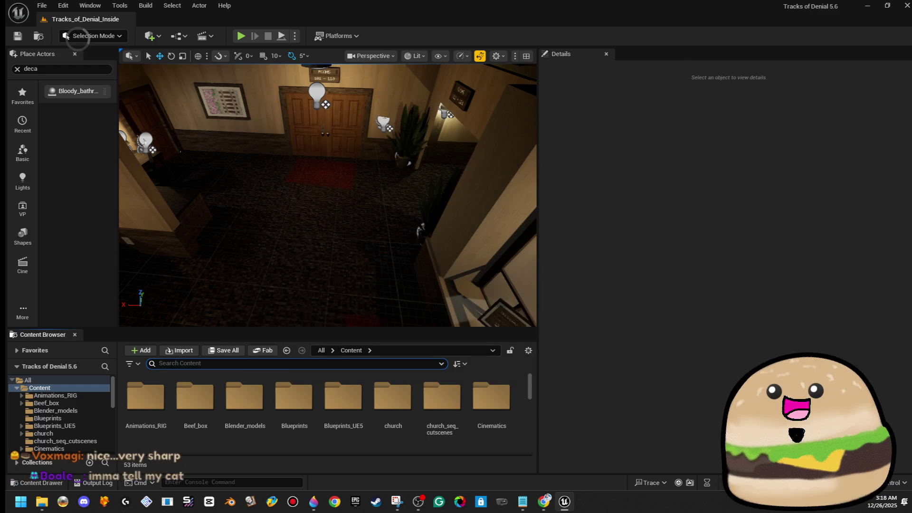
type("fps")
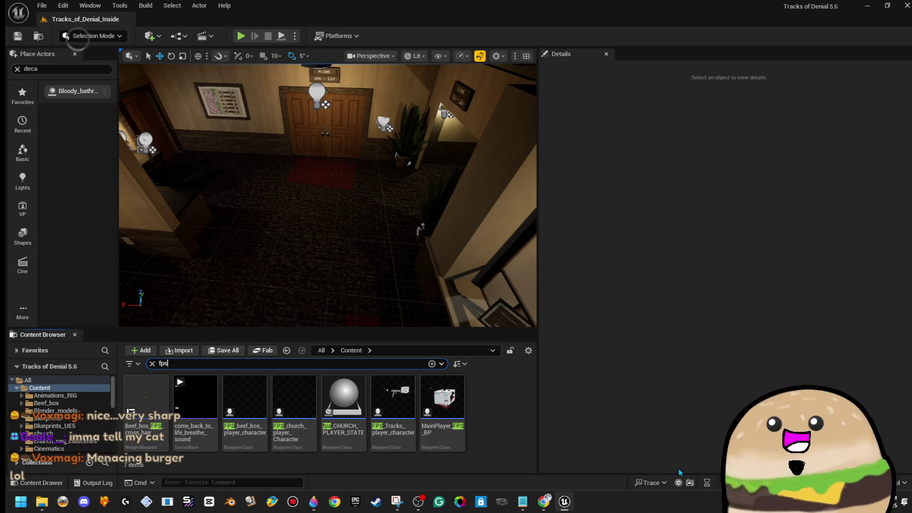
double_click(413, 406)
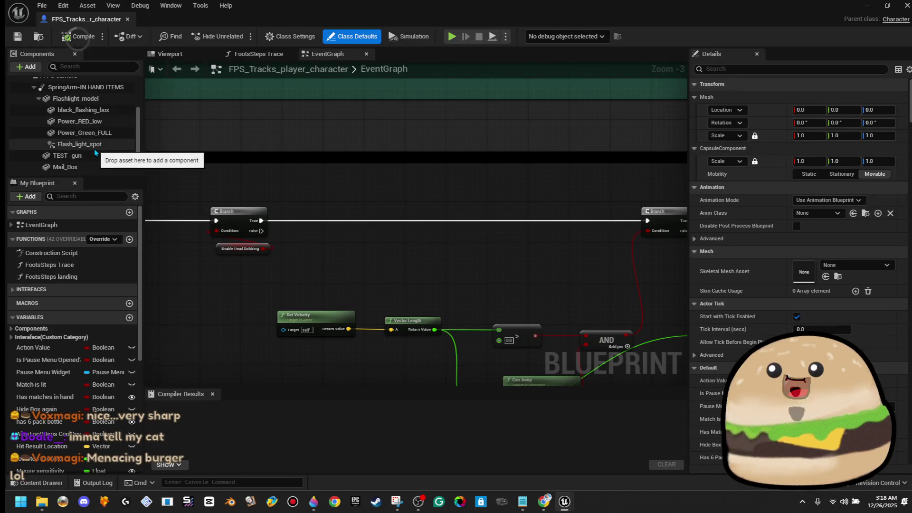
Uncheck Visible on the TEST- gun component, save the blueprint, and return to the level editor
left_click(90, 156)
type("v")
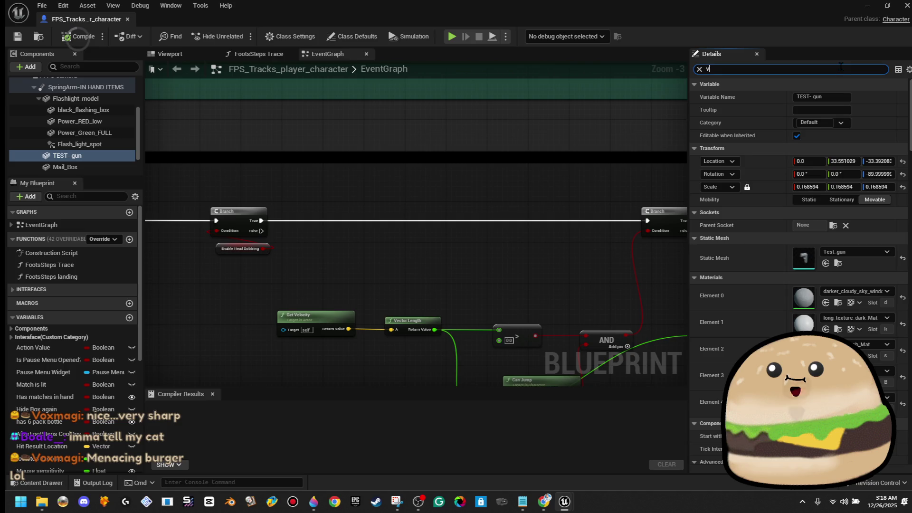
type("isi")
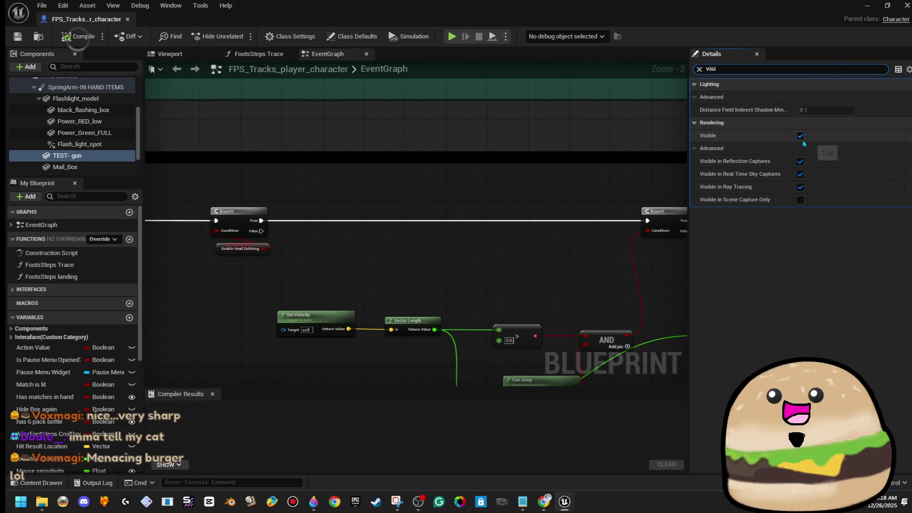
key("ctrl+s")
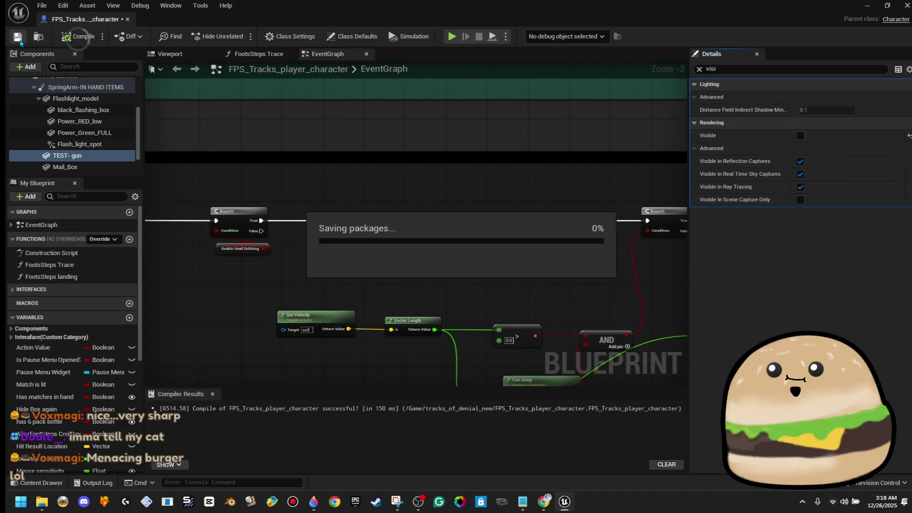
key("alt+Tab")
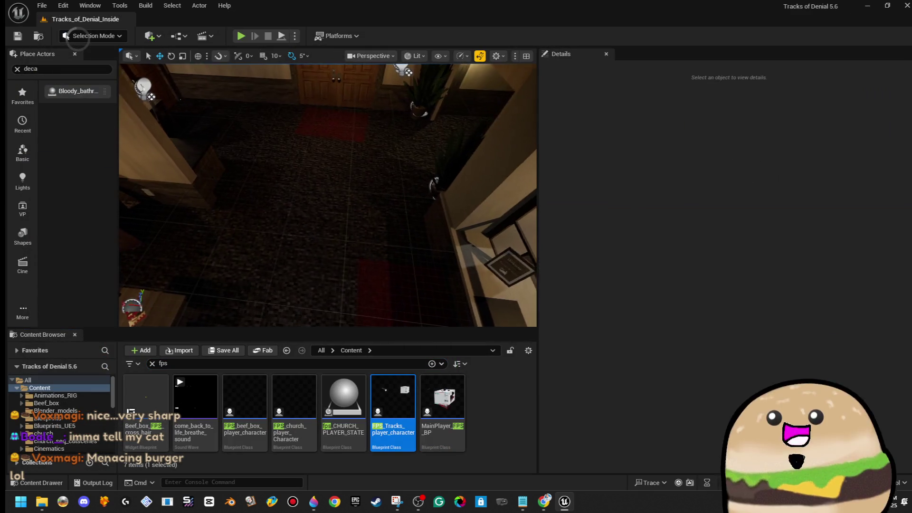
Turn the level view around and start Play-In-Editor with Alt+P
right_click(285, 190)
key("Escape")
key("alt+p")
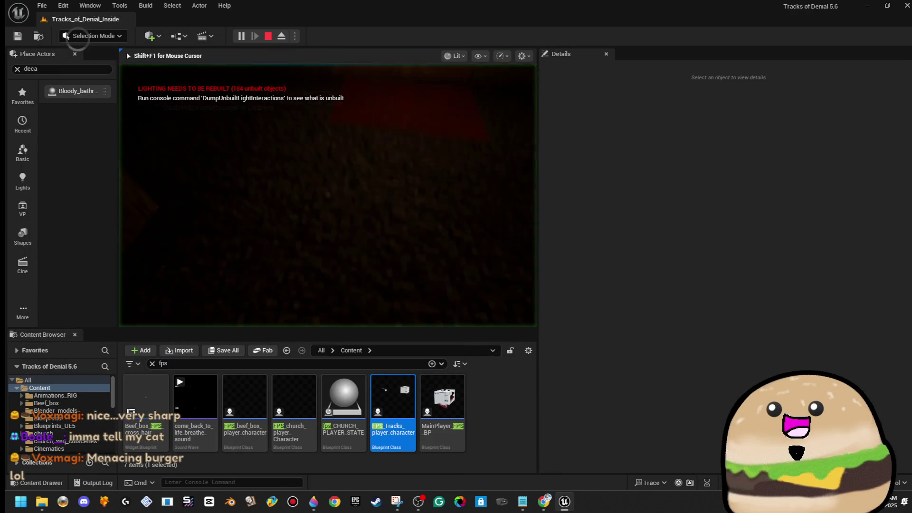
Walk down the dark hallway past the Rooms 101–110 doors to the locked Mail Room door
key("F11")
key("w")
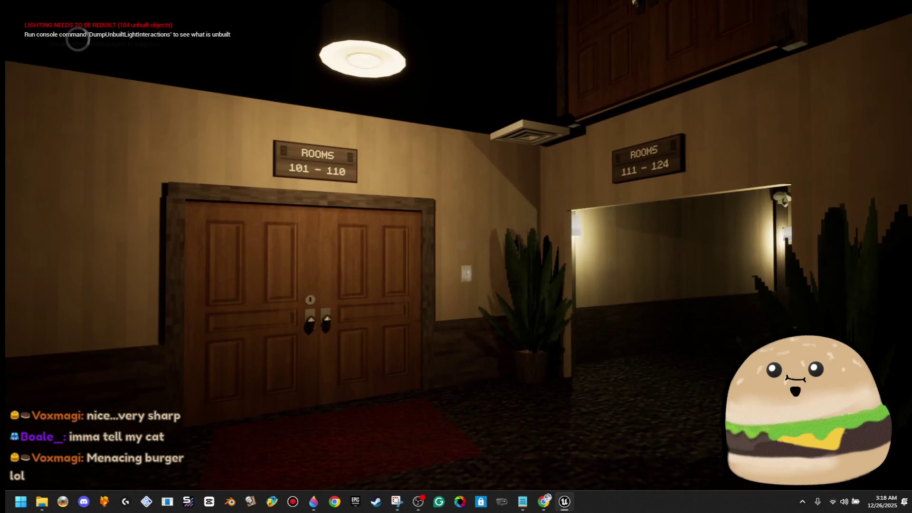
key("w")
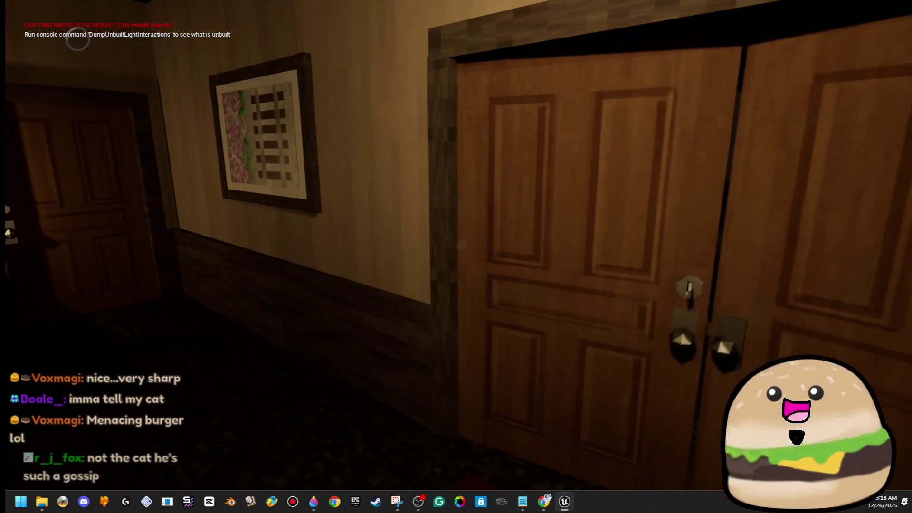
key("w")
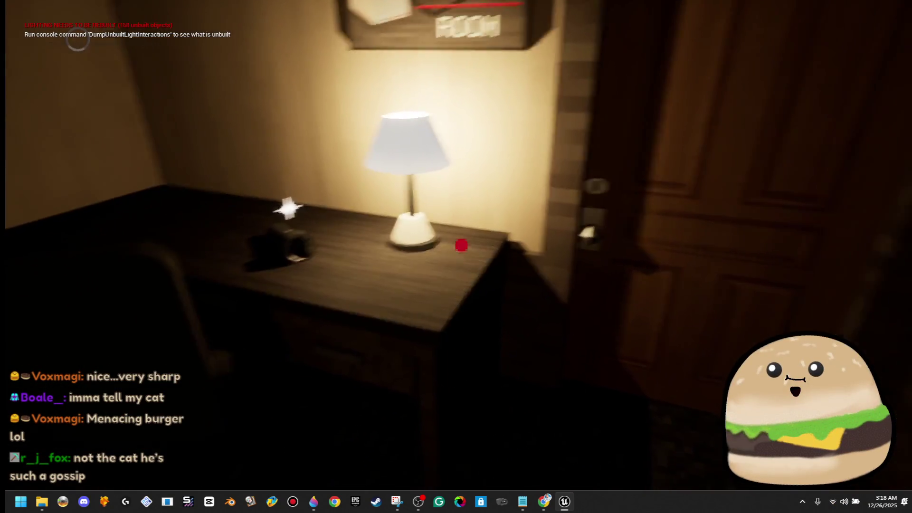
key("w")
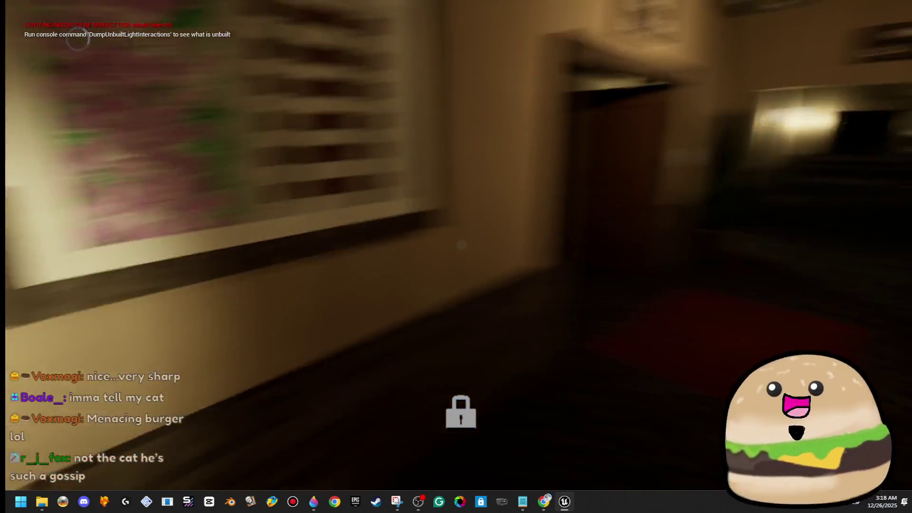
key("w")
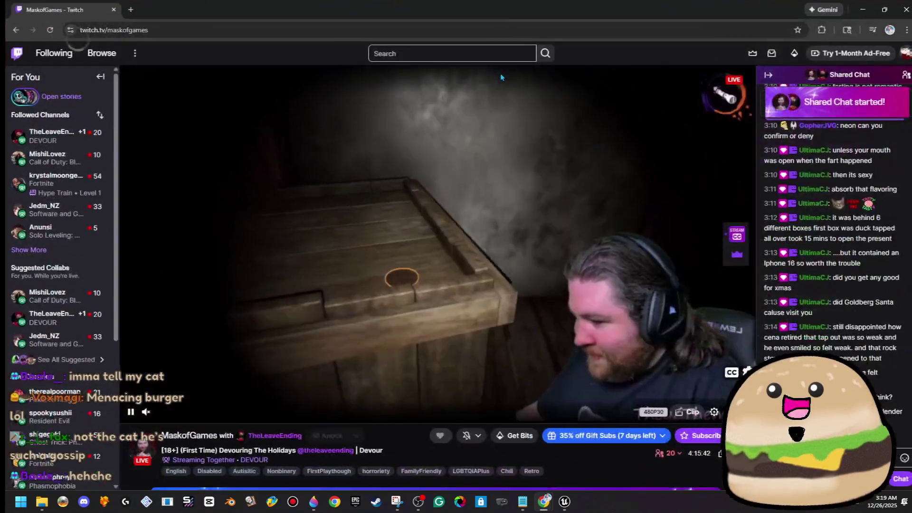
Open the MaskofGames Twitch channel and show its videos list
left_click(209, 433)
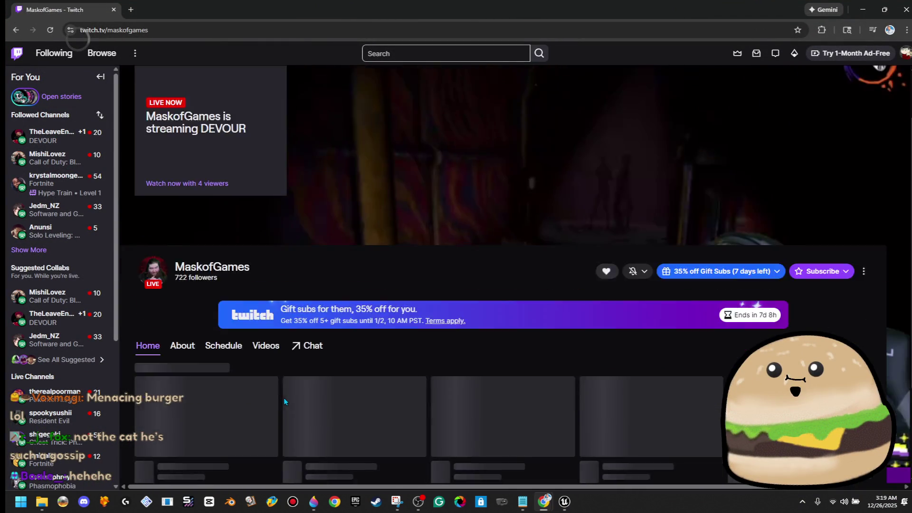
scroll(232, 212, "down", 3)
left_click(265, 199)
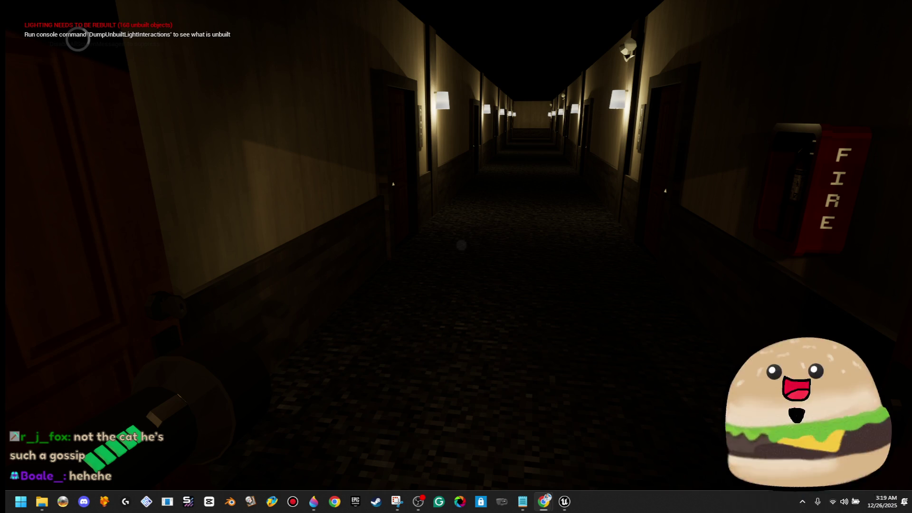
Open the NeonxxKitty Twitch channel in a new browser window
key("ctrl+n")
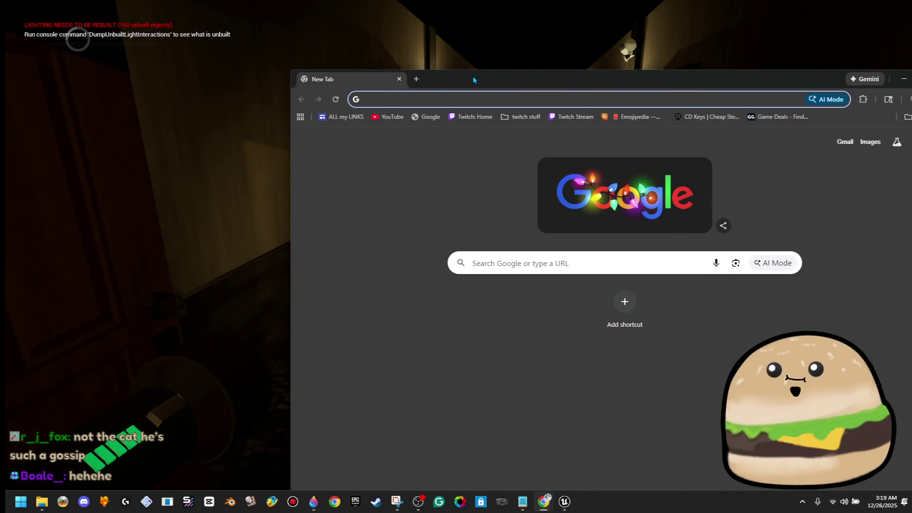
key("super+Up")
type("neonxxkitty")
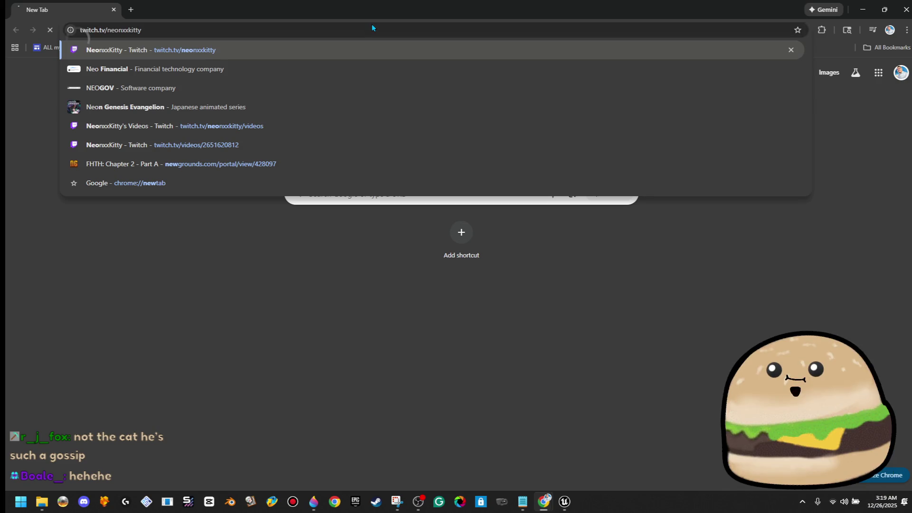
key("Return")
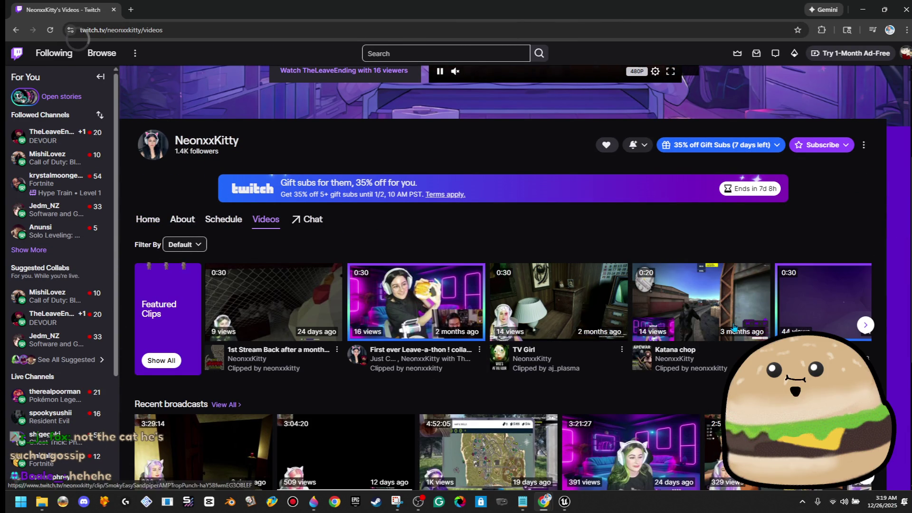
scroll(734, 326, "down", 1)
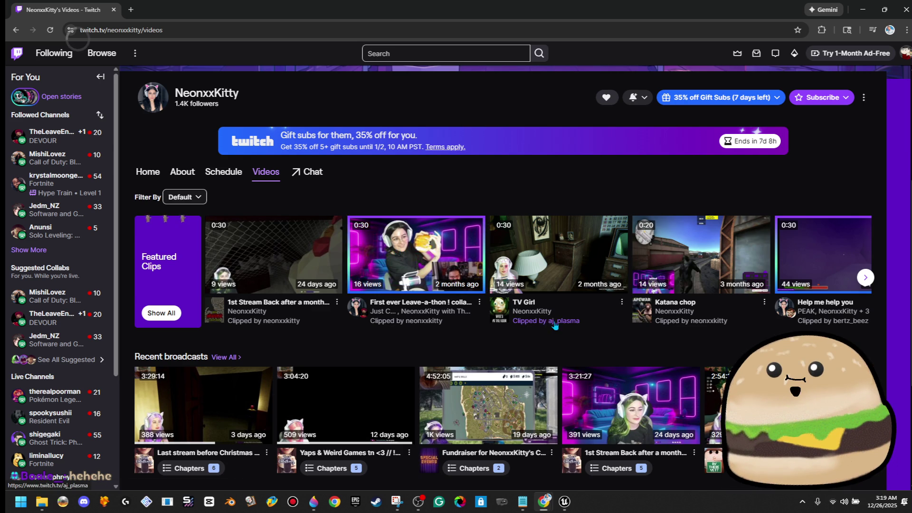
scroll(555, 326, "down", 3)
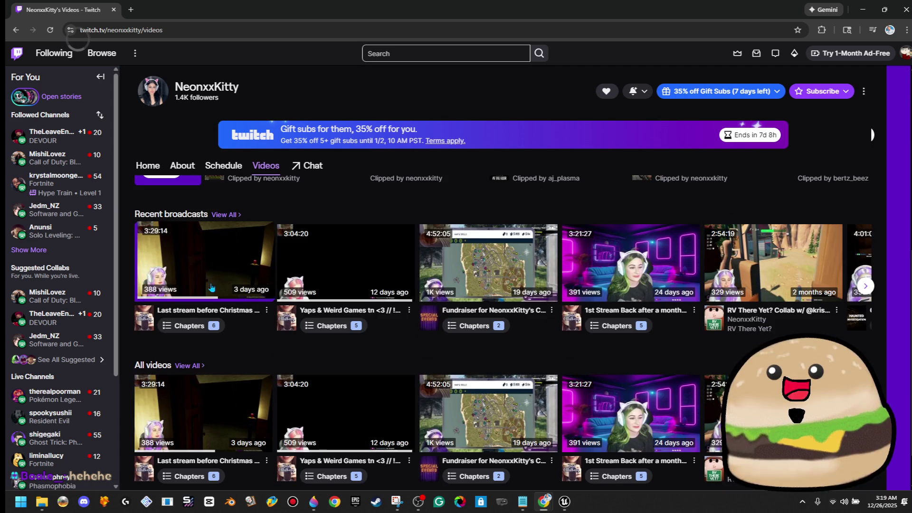
Play the 'Last stream before Christmas' broadcast unmuted, then minimize the browser
left_click(214, 266)
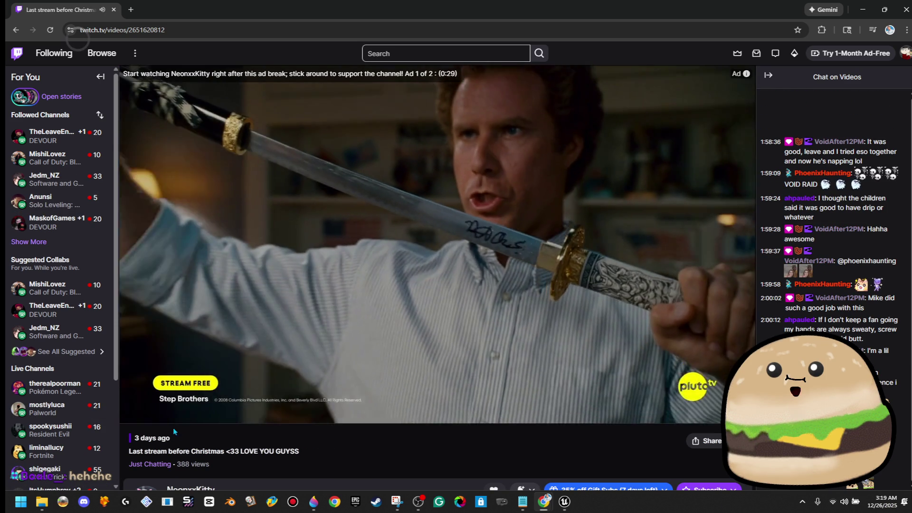
left_click(161, 412)
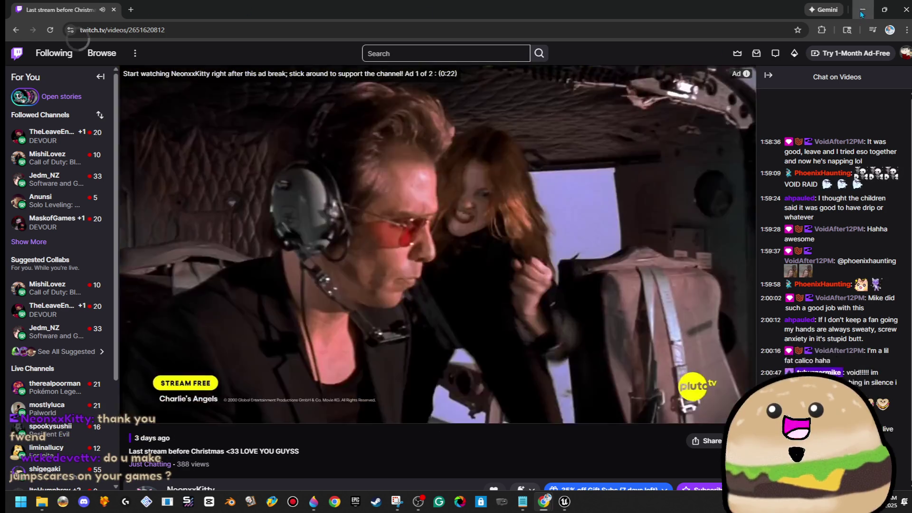
left_click(861, 14)
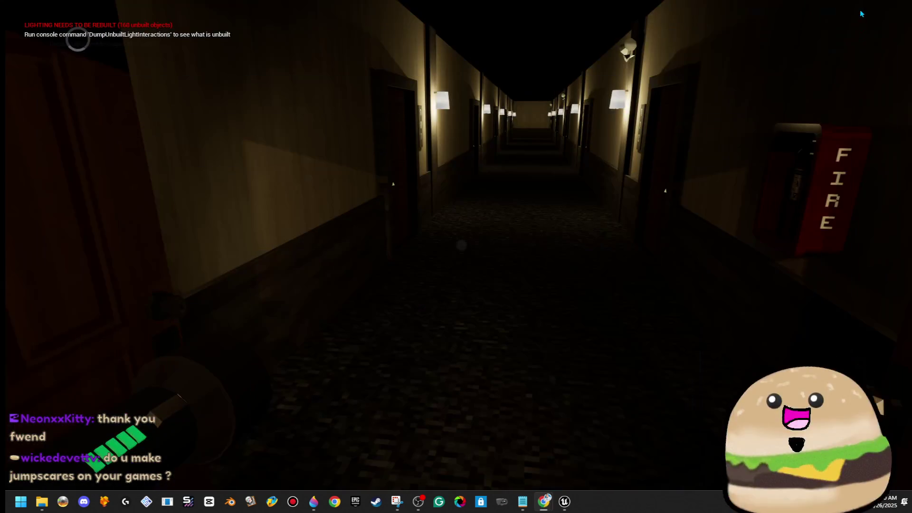
Regain control of the game view, then bring the Twitch replay window back from the taskbar
left_click(433, 234)
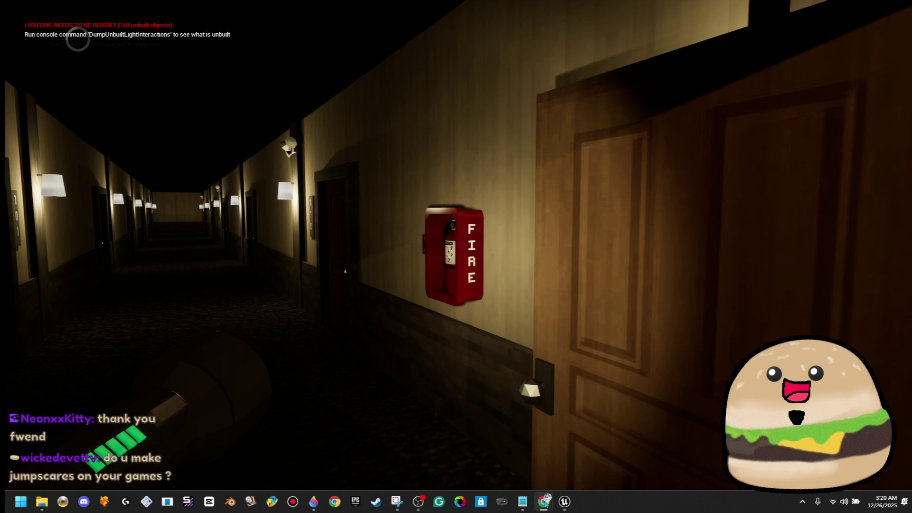
mouse_move(546, 503)
left_click(671, 463)
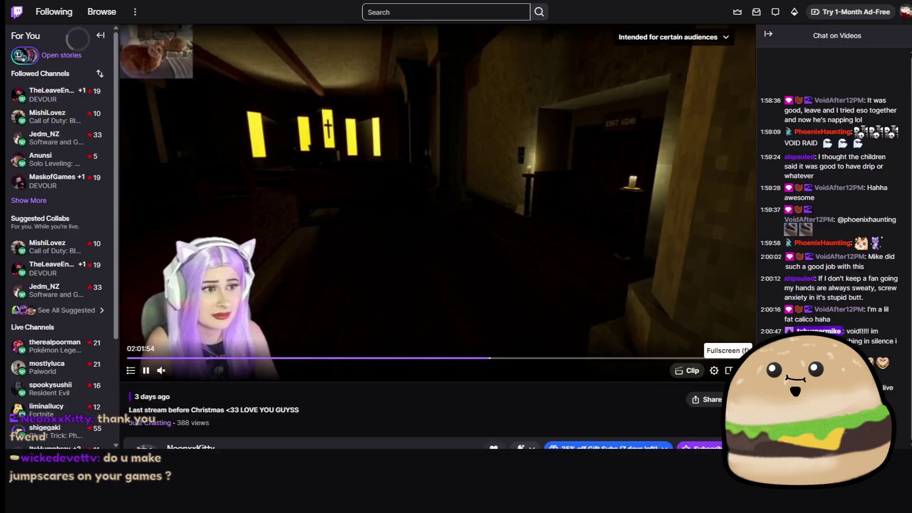
Watch the replay full screen with volume raised to 83%, pausing and resuming it
left_click(742, 412)
left_click_drag(56, 502, 100, 505)
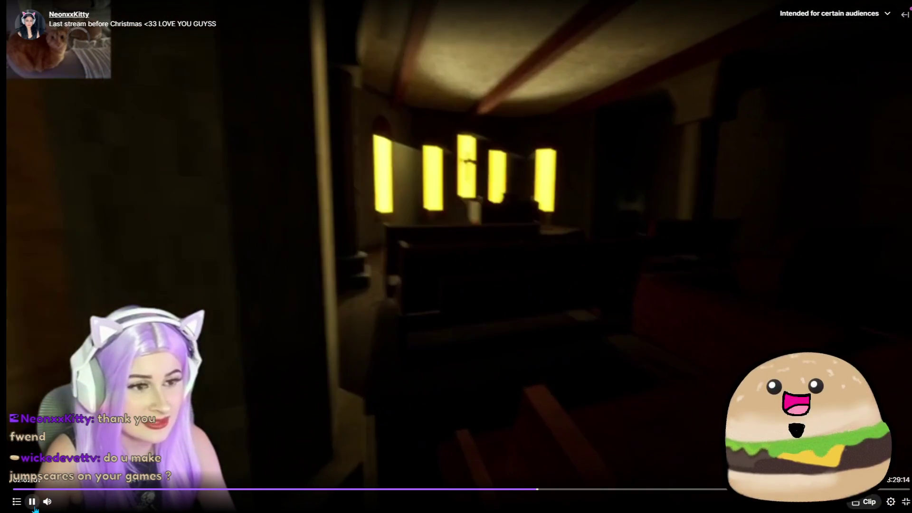
left_click(33, 504)
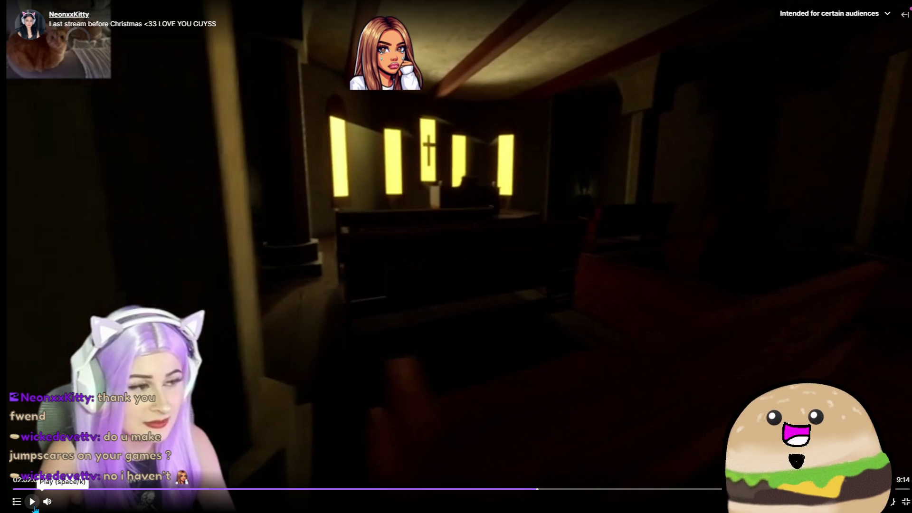
left_click(33, 505)
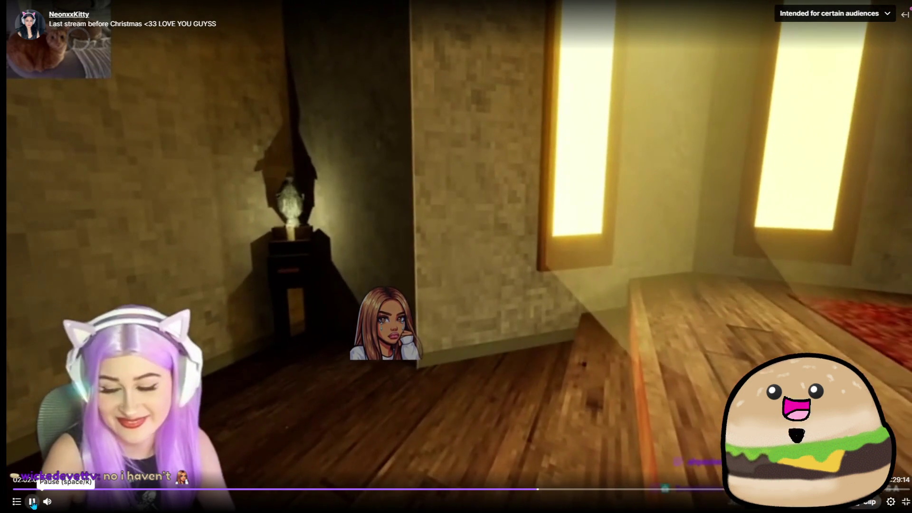
left_click(32, 502)
left_click(32, 502)
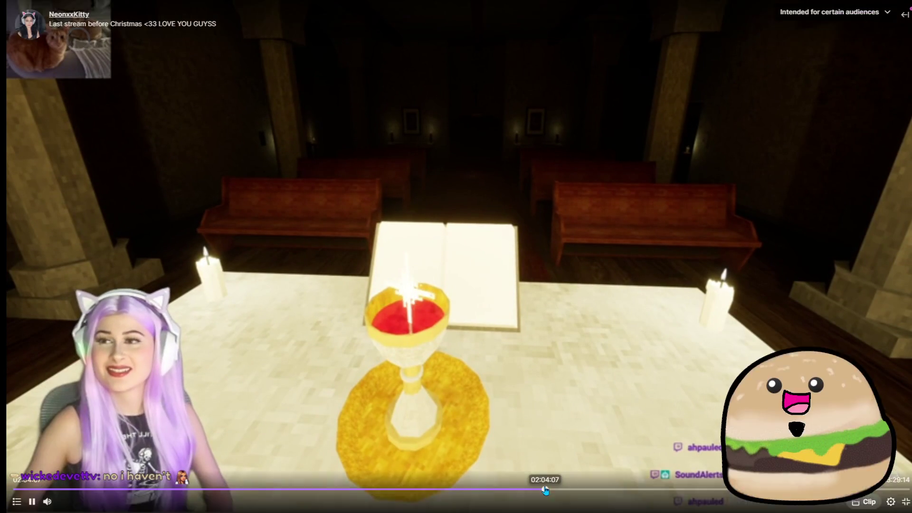
Seek the replay to 02:04:08, then back to 01:50:02, 01:47:56, and the 01:53 clock scene
left_click(545, 489)
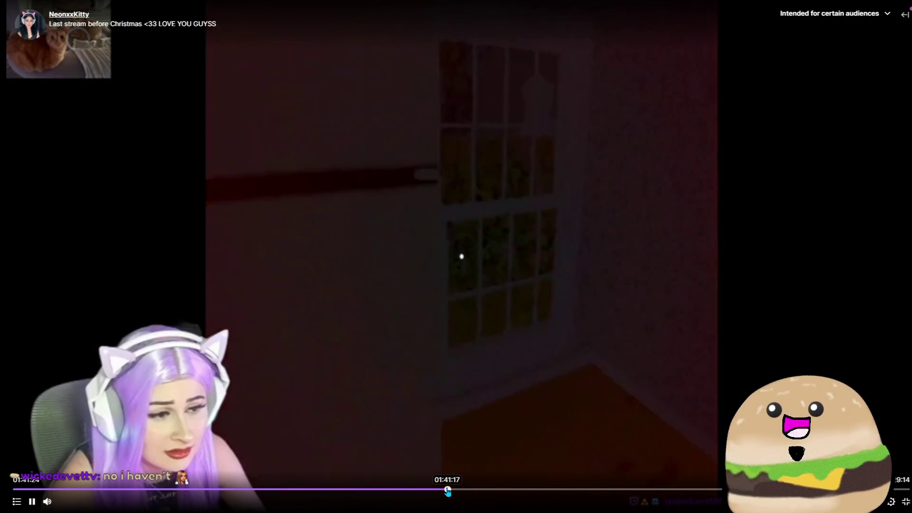
left_click(485, 494)
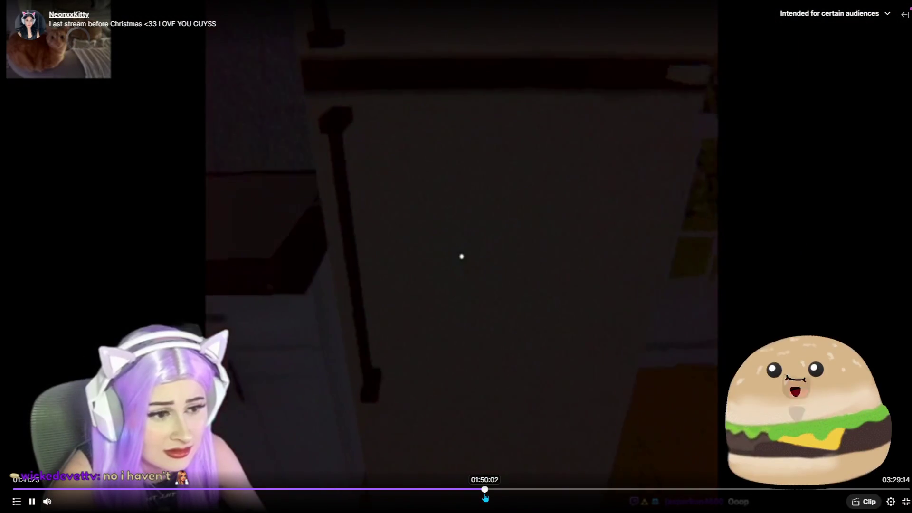
left_click(476, 489)
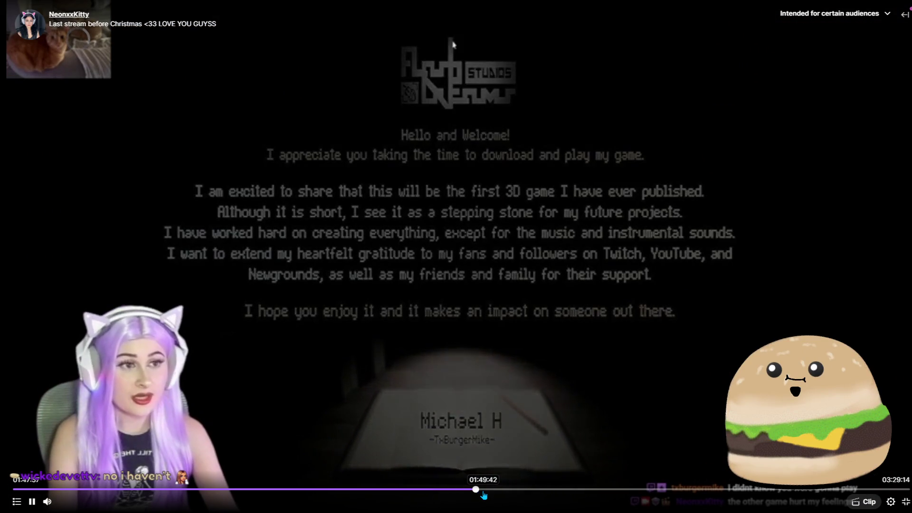
left_click(598, 124)
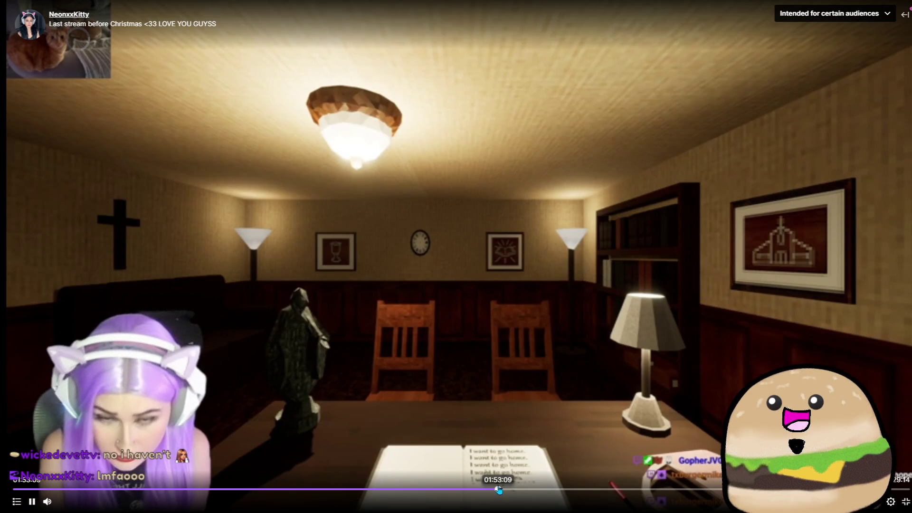
left_click(498, 490)
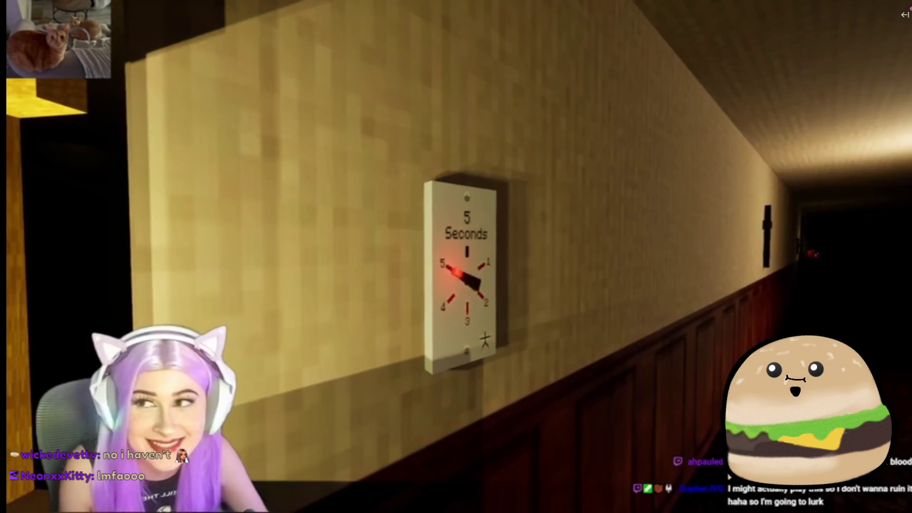
left_click(30, 506)
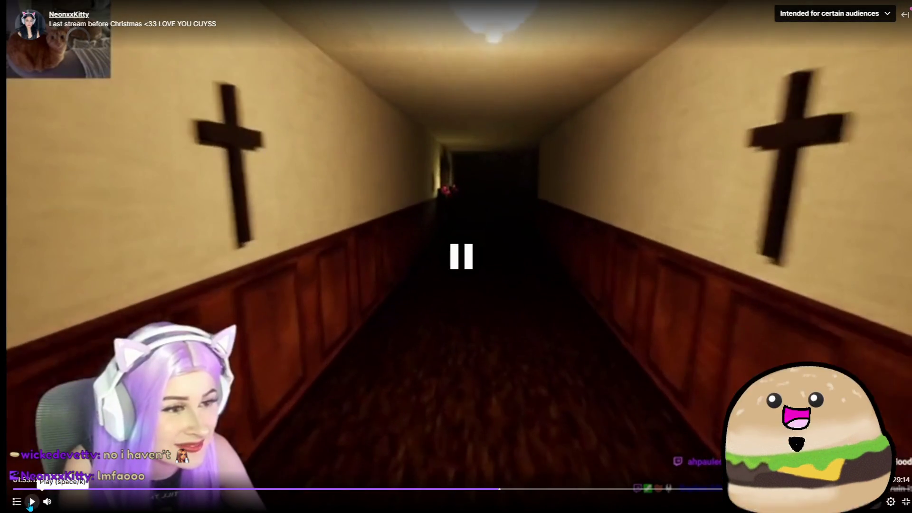
left_click(30, 505)
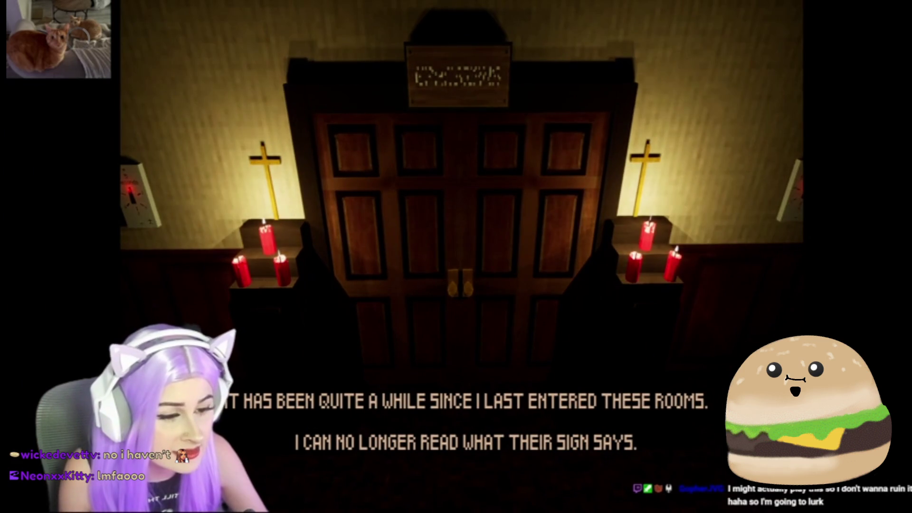
Pause the replay on the candlelit double-door scene and leave full screen
mouse_move(327, 407)
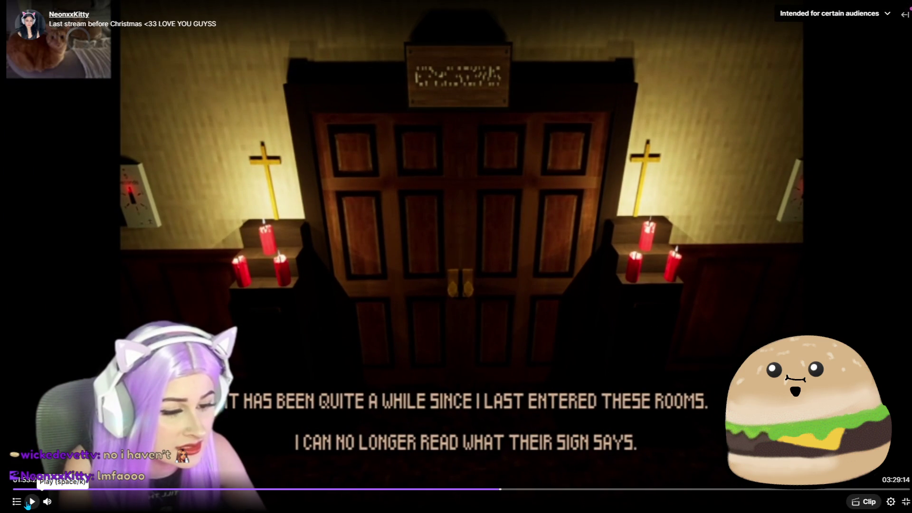
left_click(27, 504)
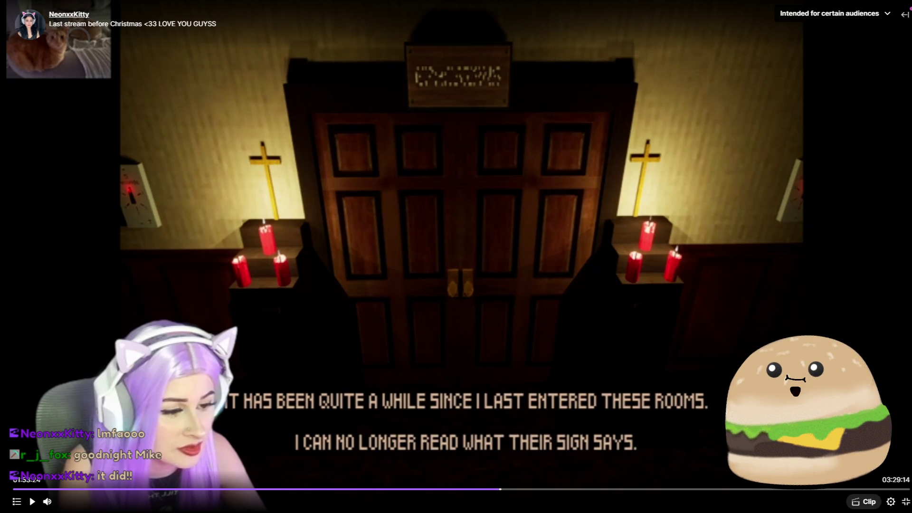
left_click(906, 506)
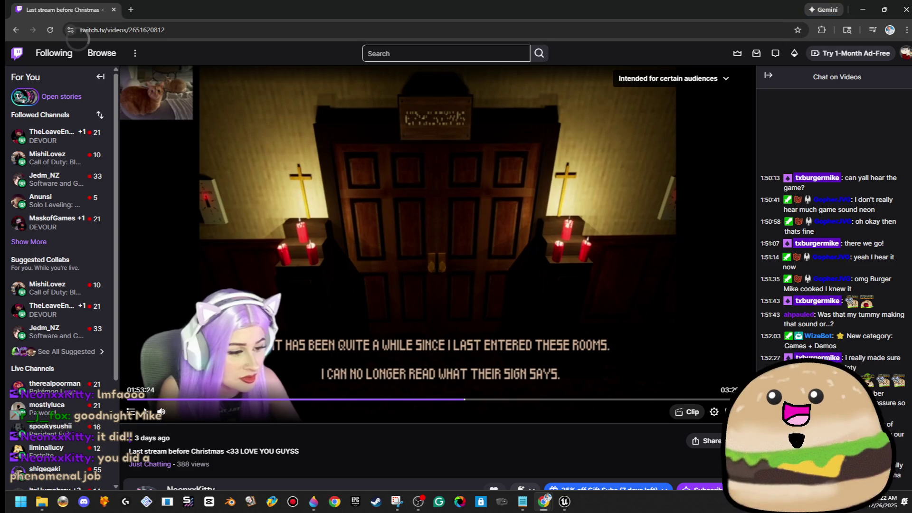
Minimize the browser, end the play test, and minimize the Unreal editor to show the desktop
left_click(863, 10)
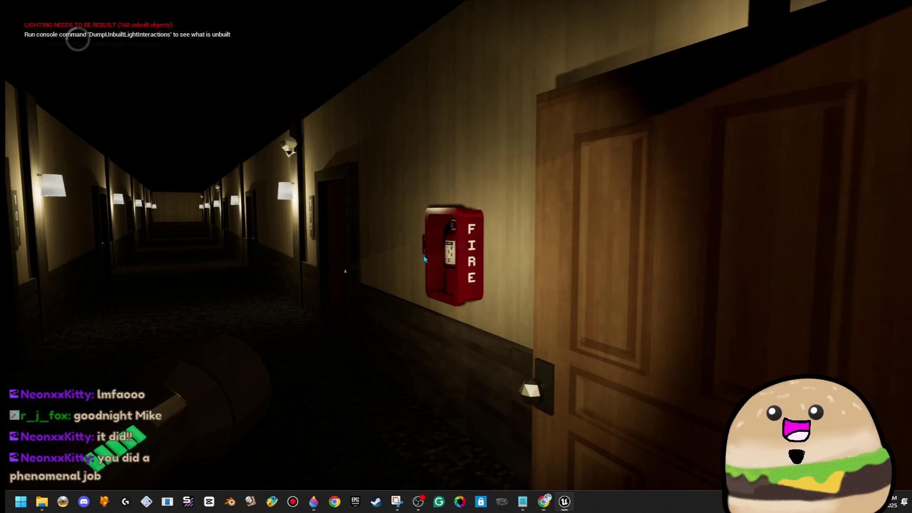
key("Escape")
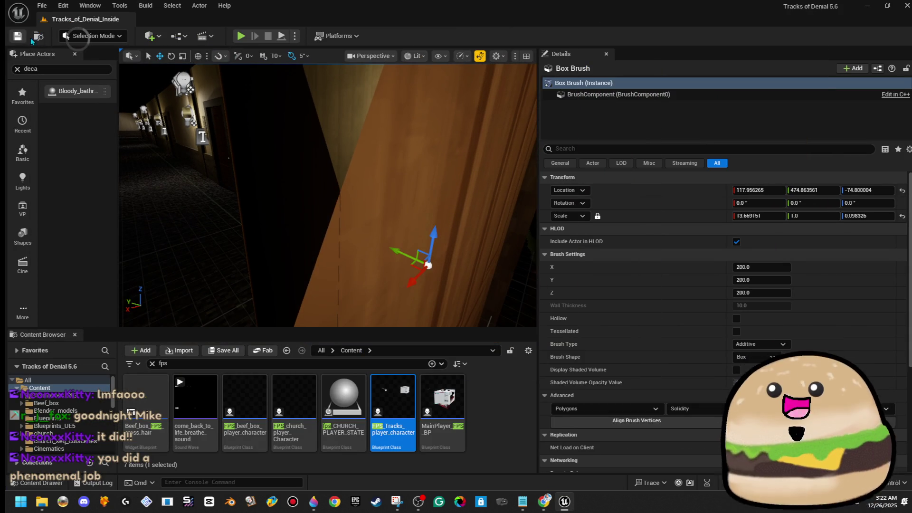
left_click(868, 6)
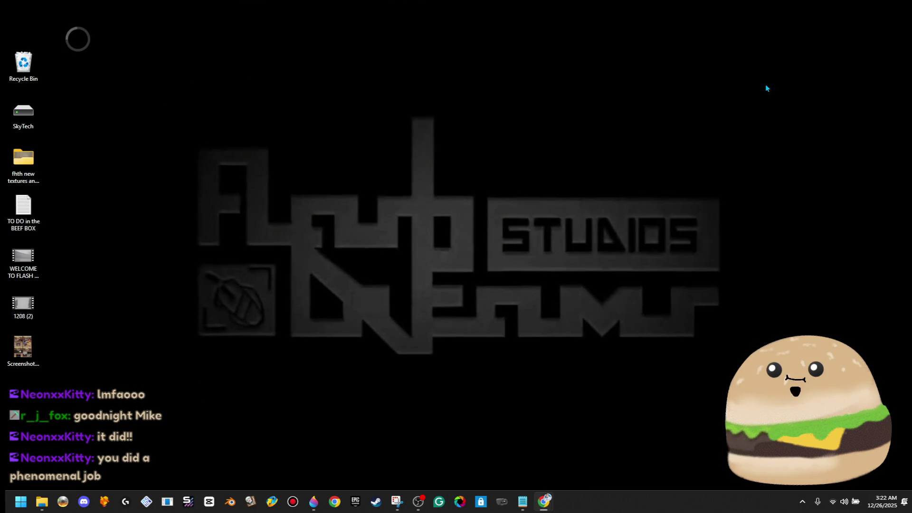
Open File Explorer on Home from the taskbar and maximize its window
left_click(42, 501)
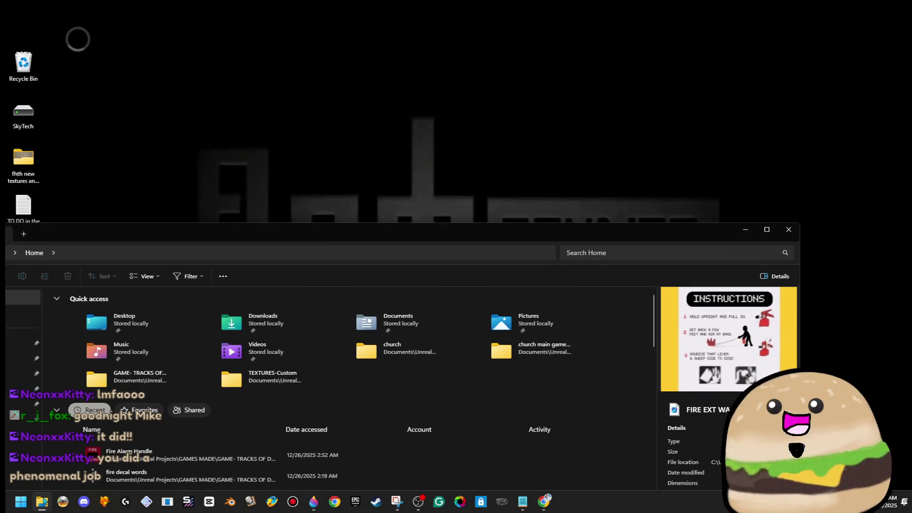
double_click(518, 233)
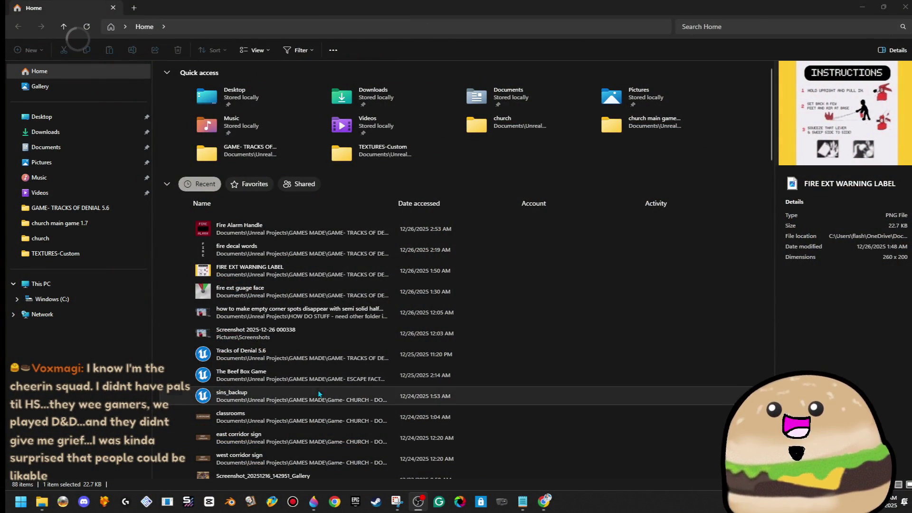
left_click(89, 226)
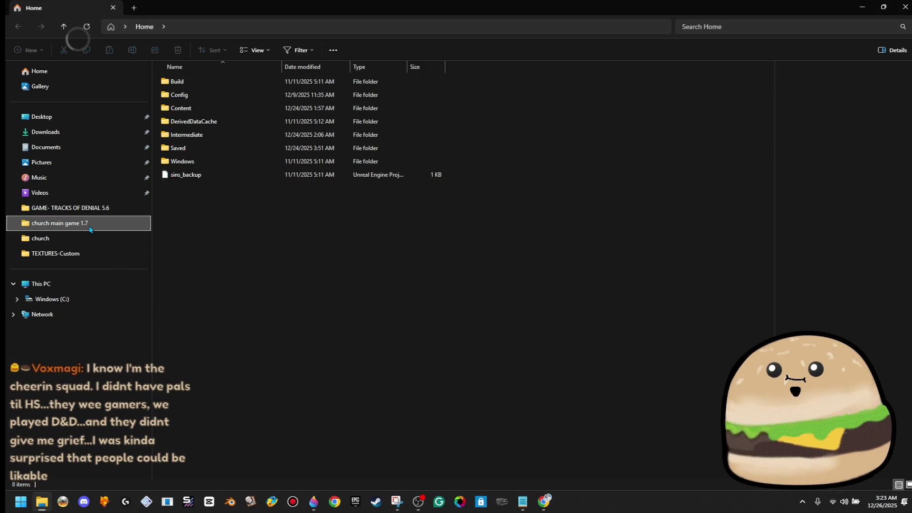
left_click(198, 180)
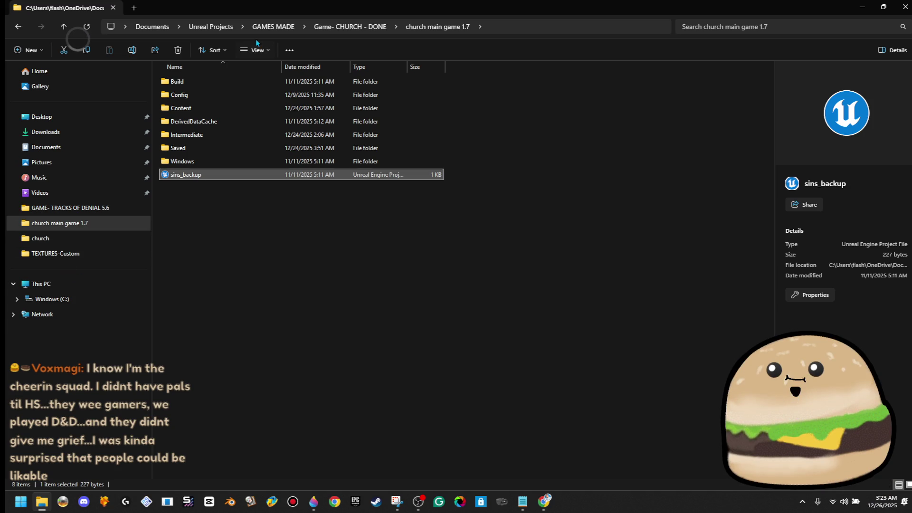
left_click(345, 31)
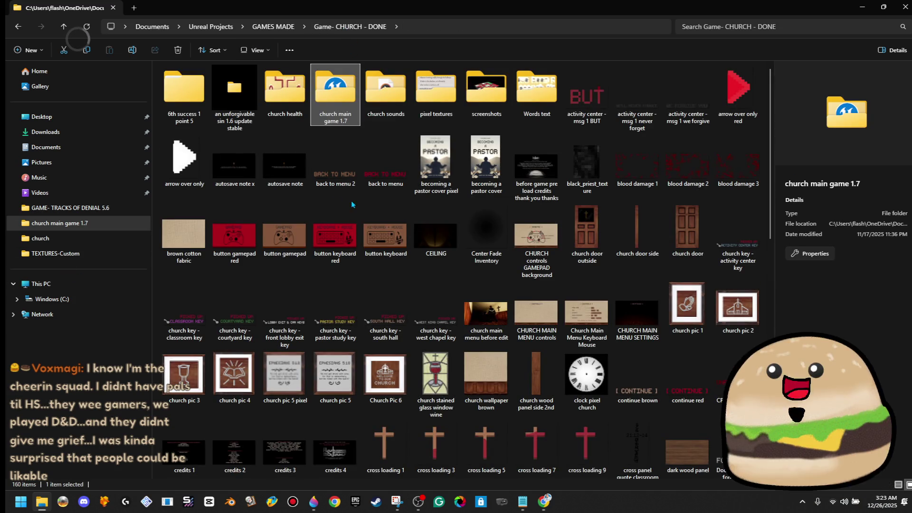
scroll(351, 204, "down", 5)
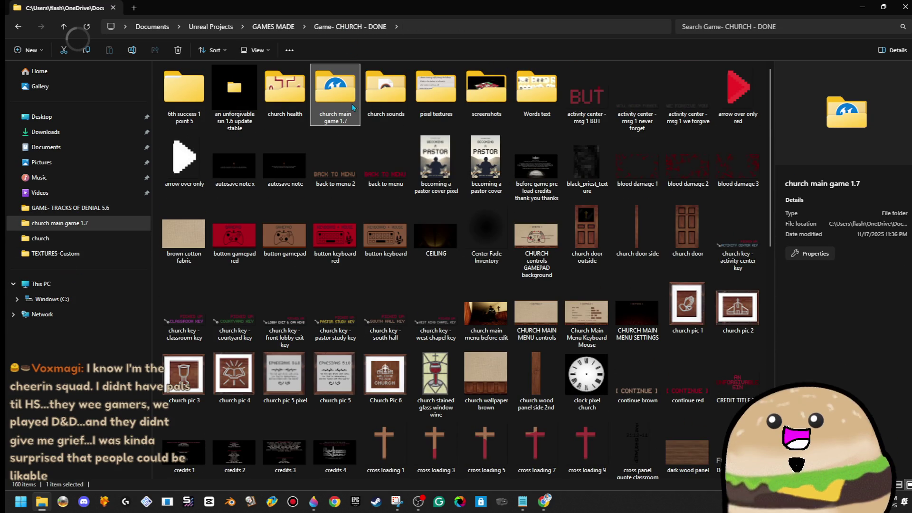
left_click(186, 97)
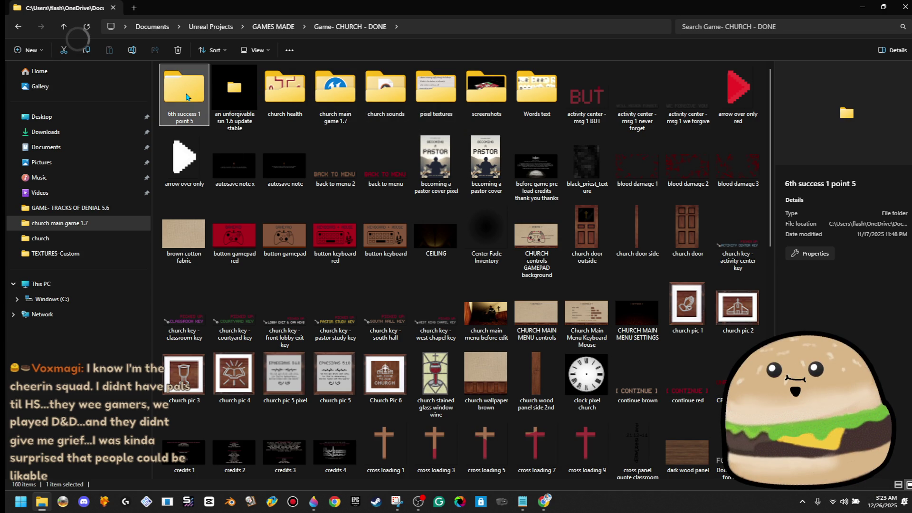
double_click(186, 96)
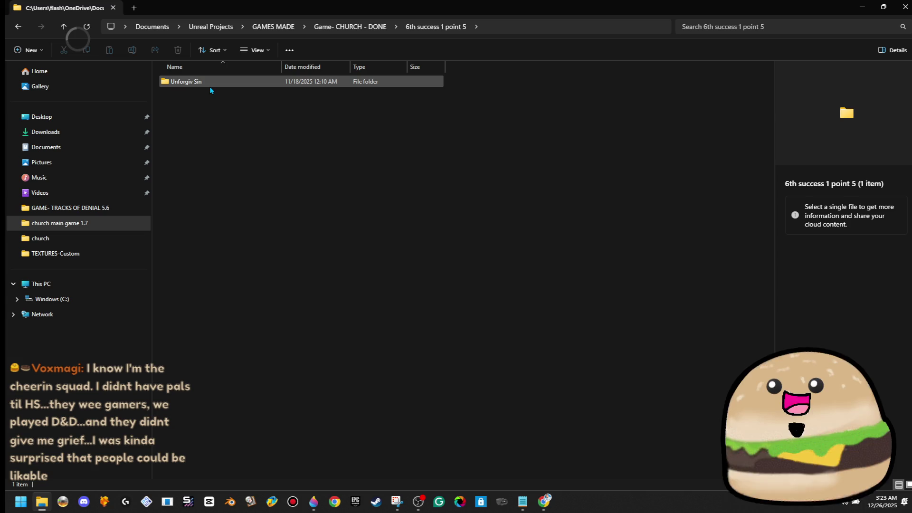
mouse_move(210, 87)
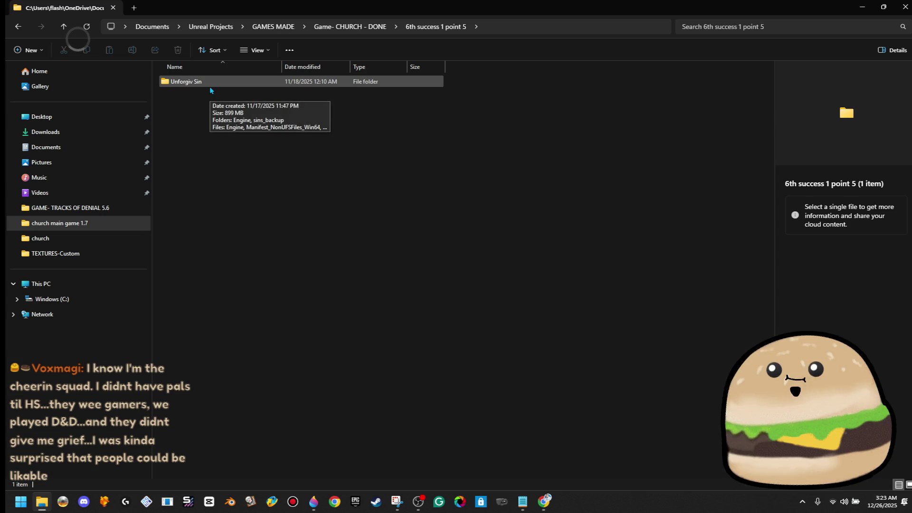
left_click(332, 28)
double_click(330, 92)
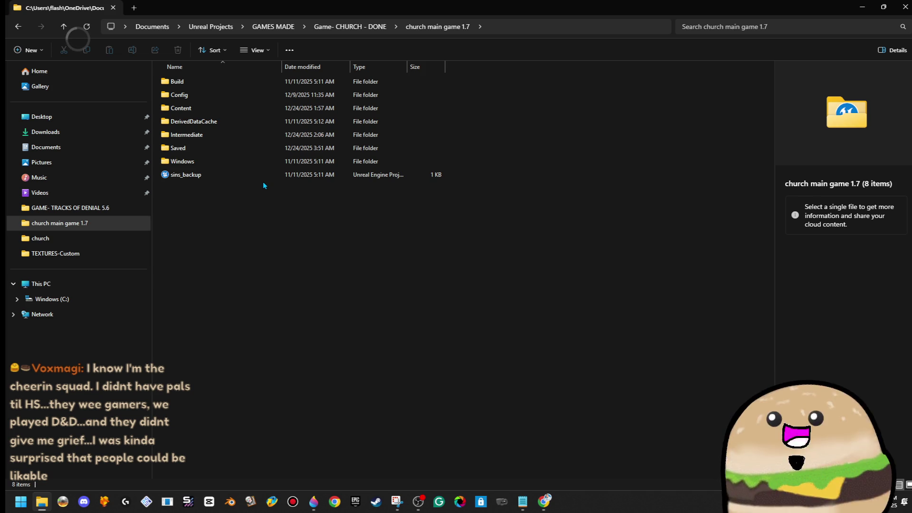
left_click(263, 179)
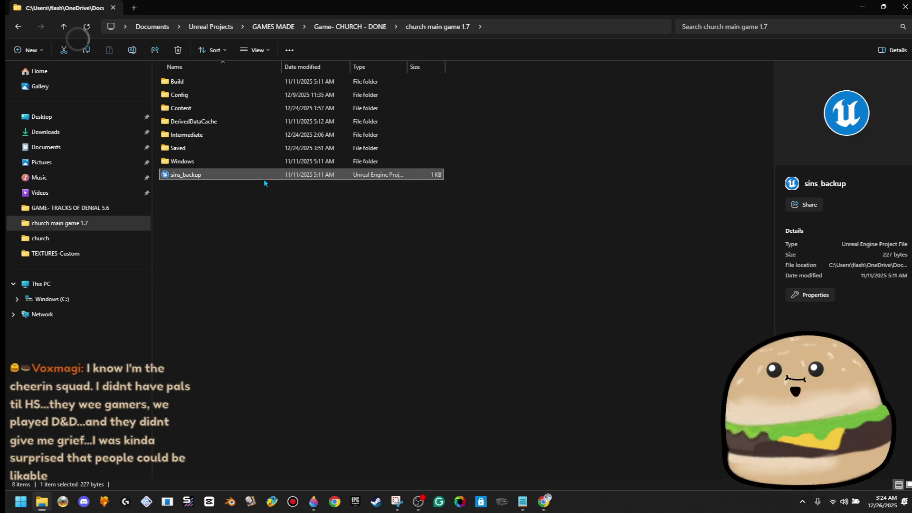
left_click(902, 5)
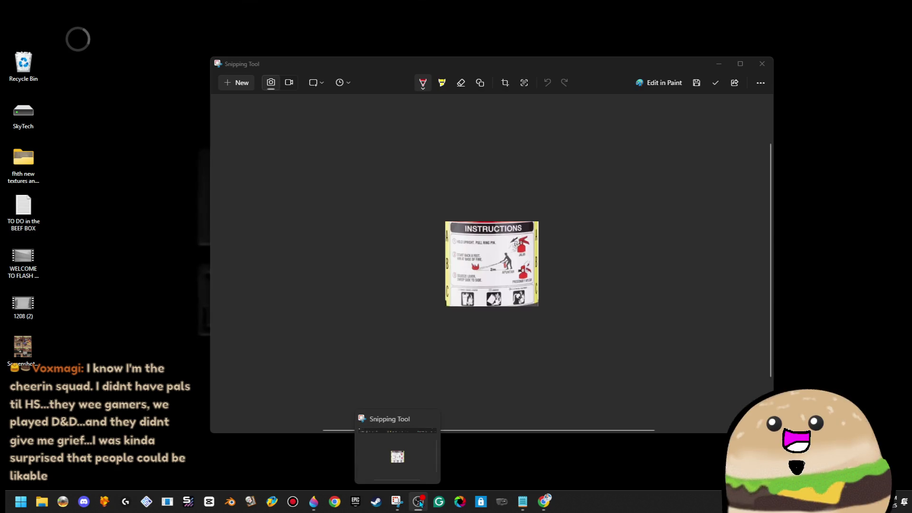
Launch Paint 3D from its taskbar icon
mouse_move(419, 509)
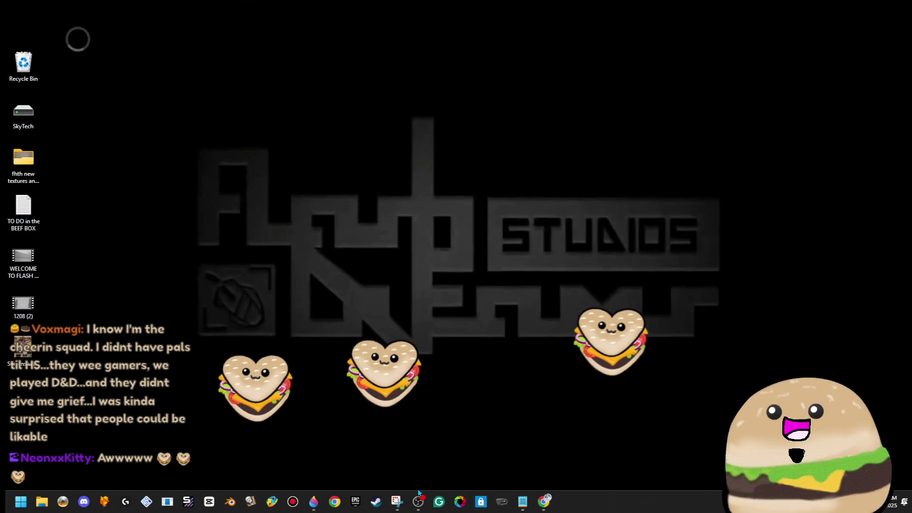
left_click(314, 501)
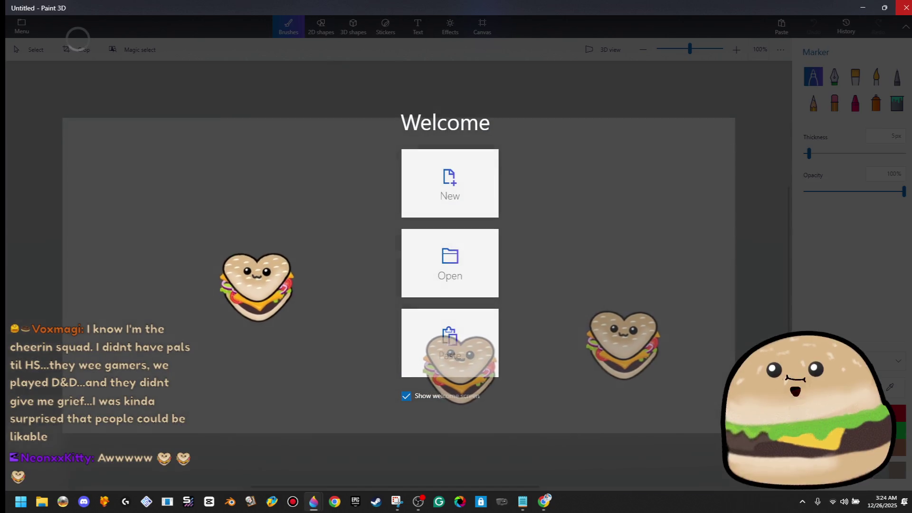
Close Paint 3D and the LunaPic browser window
left_click(450, 342)
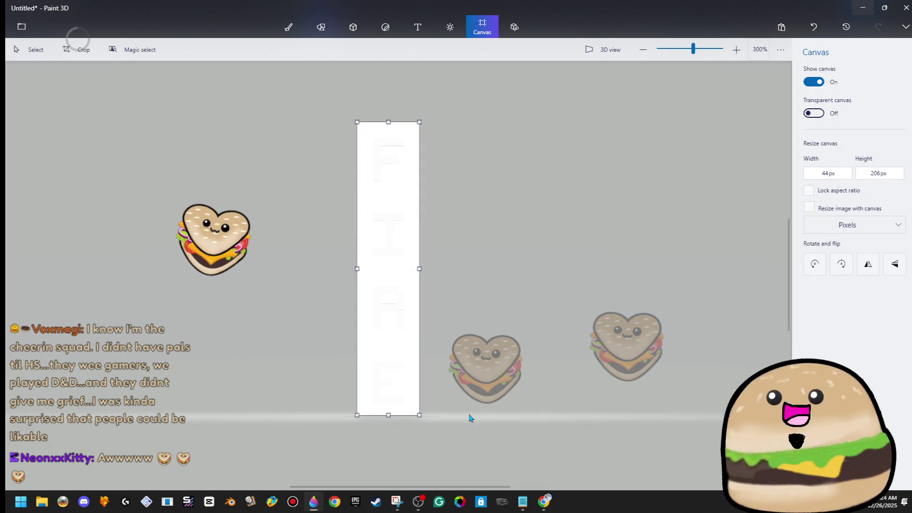
left_click(897, 5)
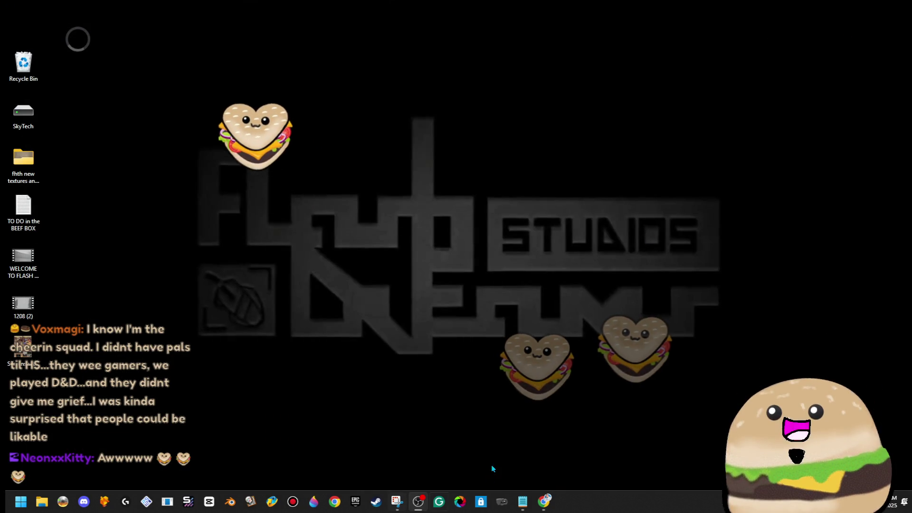
mouse_move(541, 504)
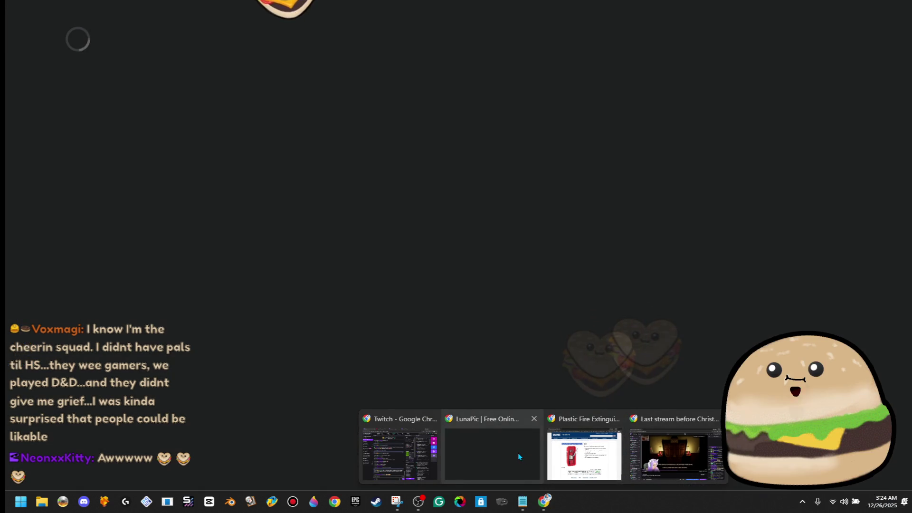
left_click(520, 457)
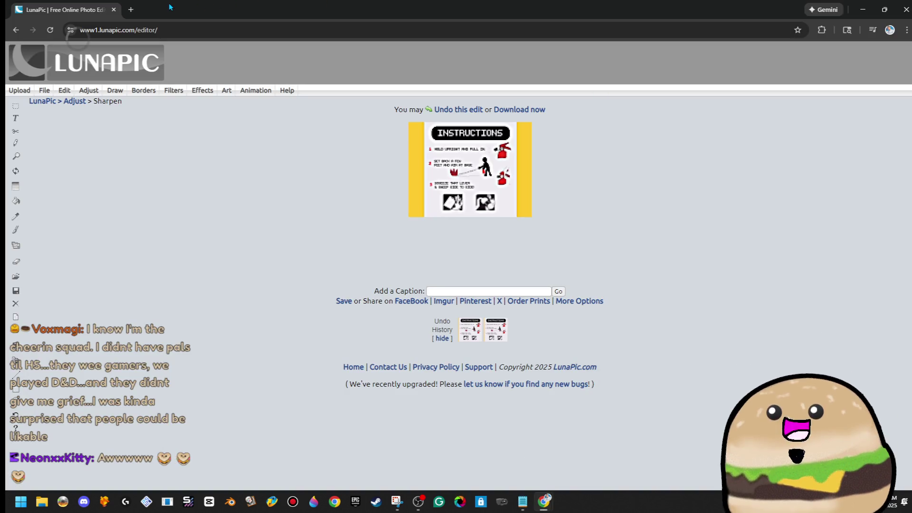
left_click(113, 9)
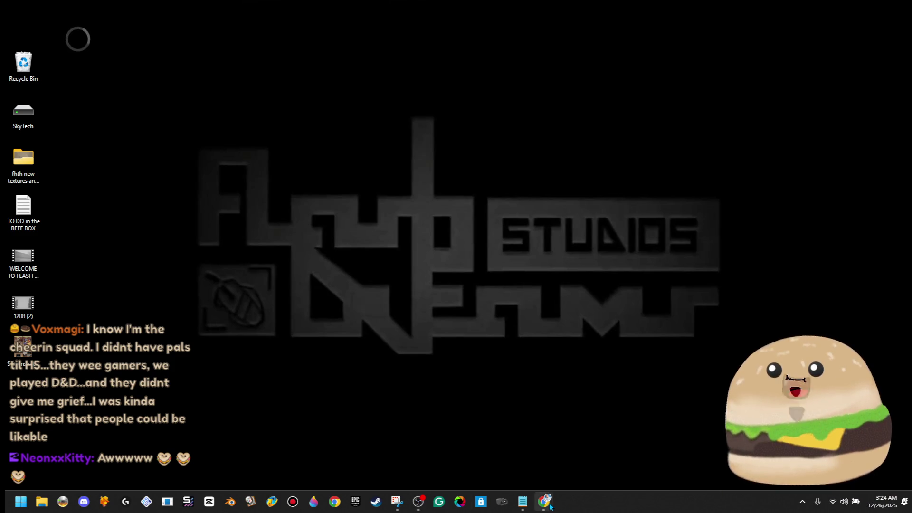
Close the Uline fire extinguisher cabinet page and bring the Twitch past-stream window forward
mouse_move(549, 506)
left_click(545, 455)
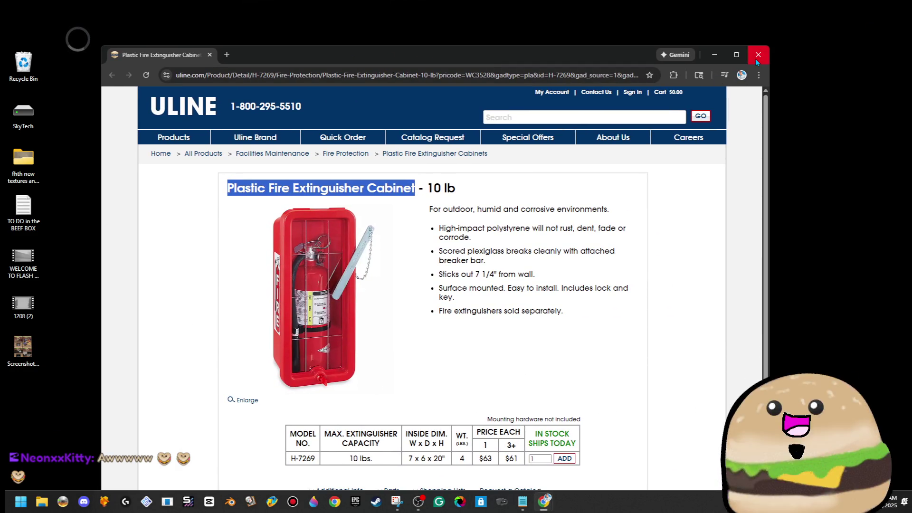
left_click(757, 56)
mouse_move(550, 499)
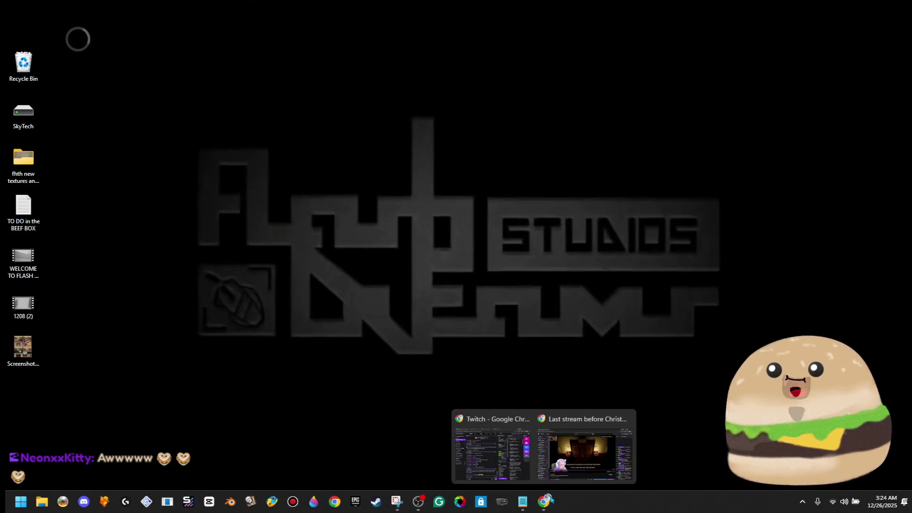
left_click(589, 449)
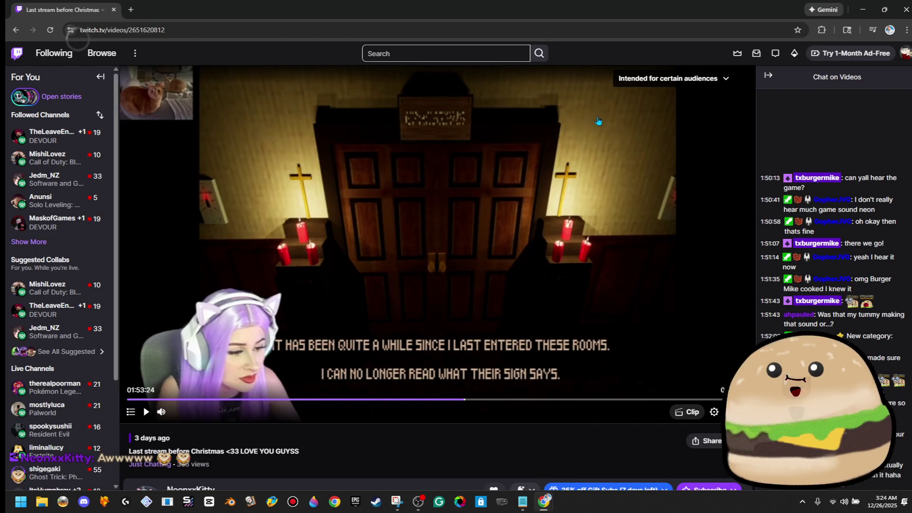
Close the Twitch browser window showing the past stream video
left_click(863, 9)
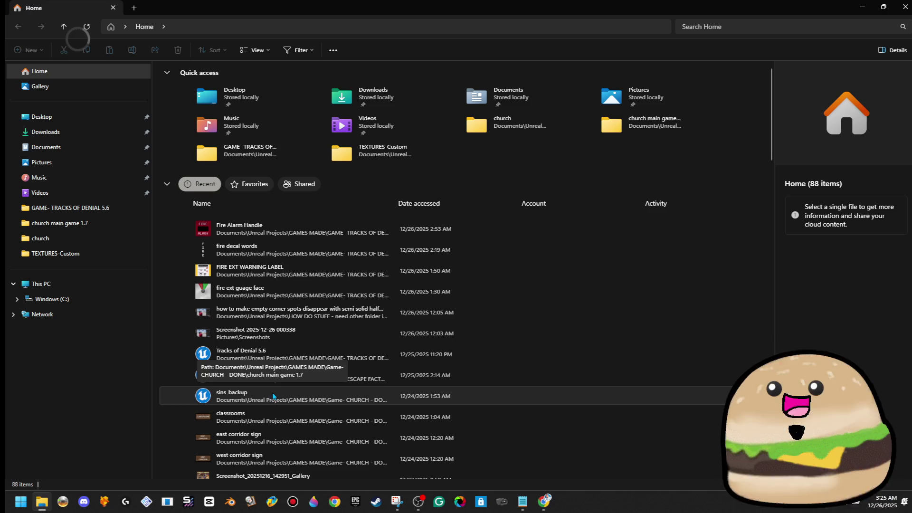
Launch the sins_backup project from File Explorer's recent files and make the viewport full screen
left_click(274, 396)
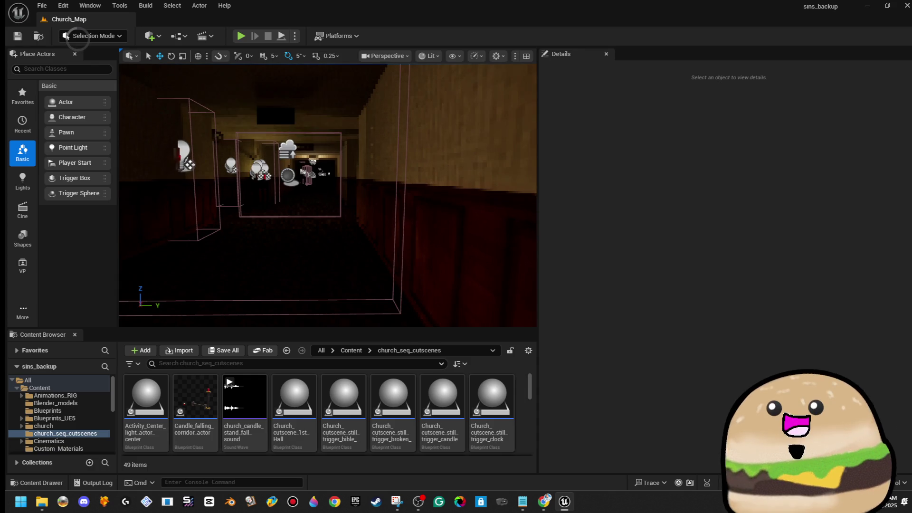
key("F11")
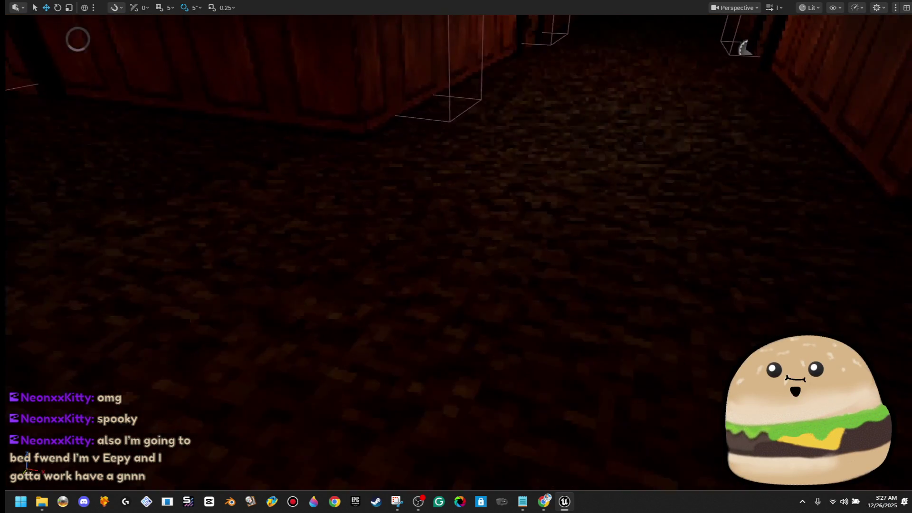
key("F11")
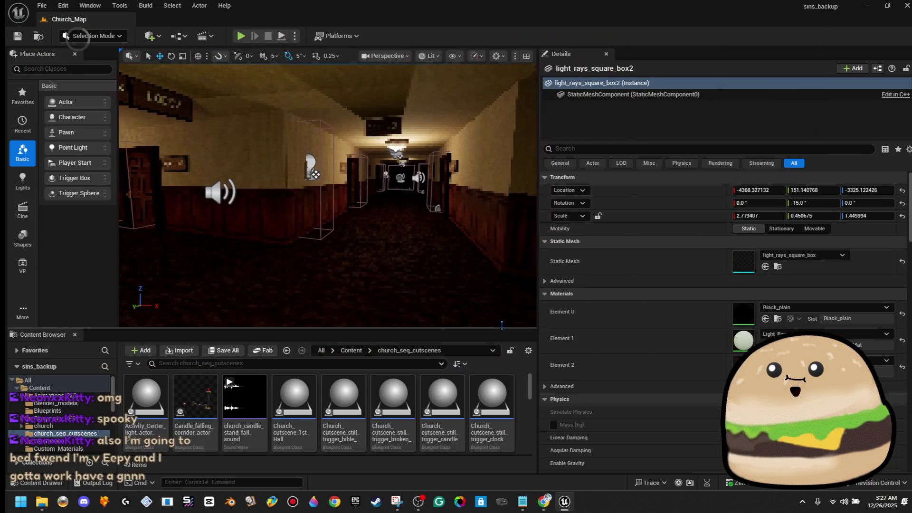
Open the level_SPACE level from the Maps folder via File > Open Level
left_click(38, 6)
left_click(68, 53)
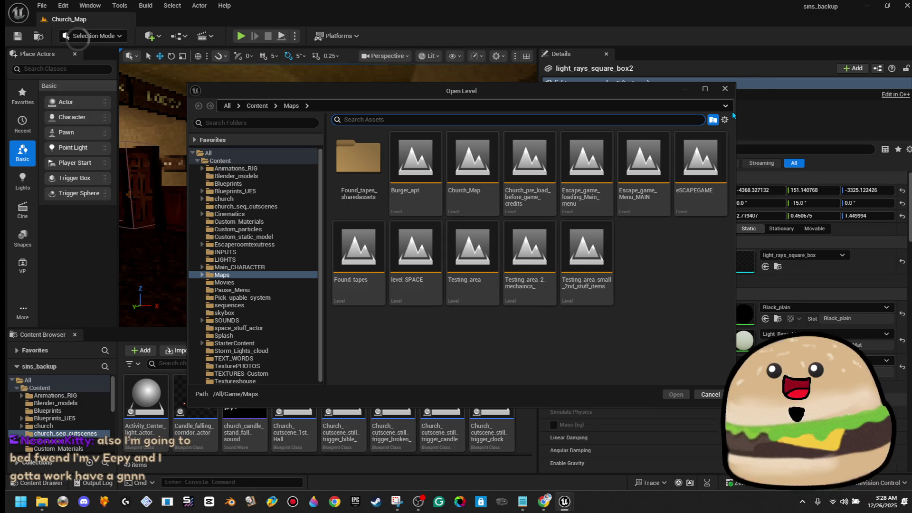
double_click(415, 256)
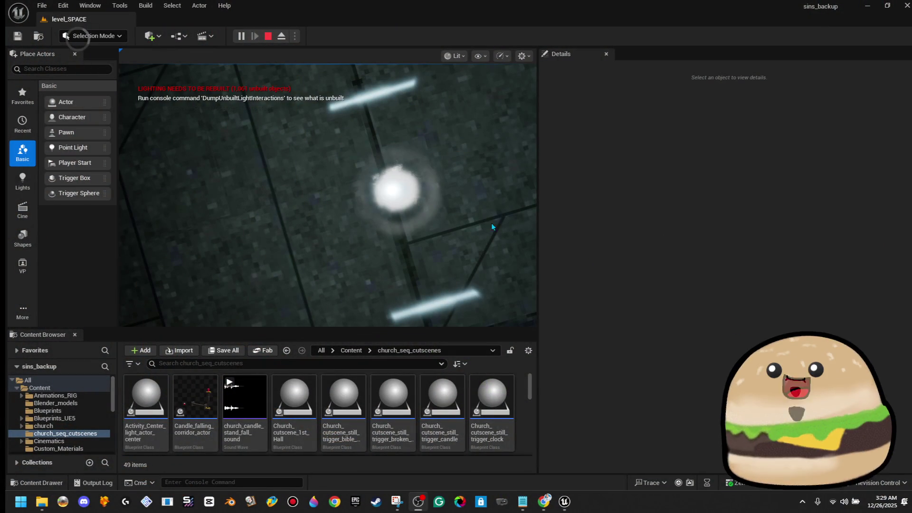
Make the running level_SPACE play-test fill the whole screen
key("F11")
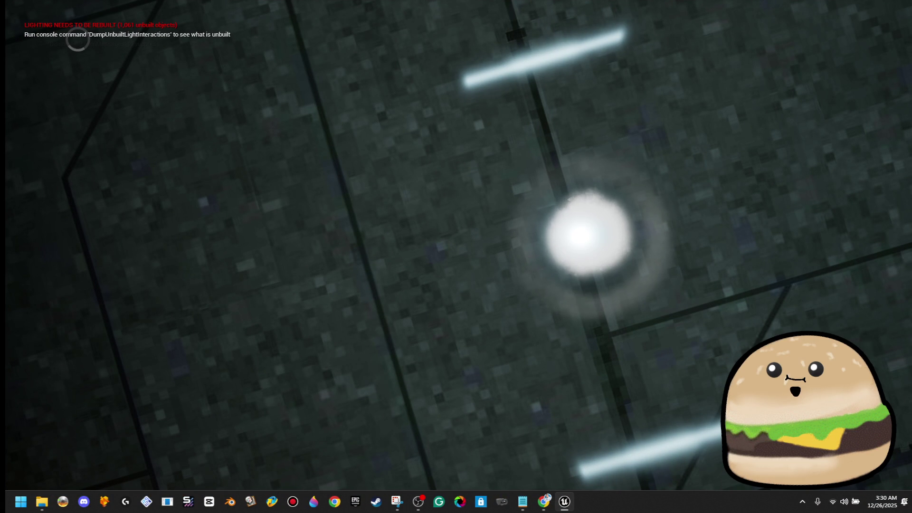
Walk past the ringed green door and dark corridor into the pink-lit pod room
left_click(100, 393)
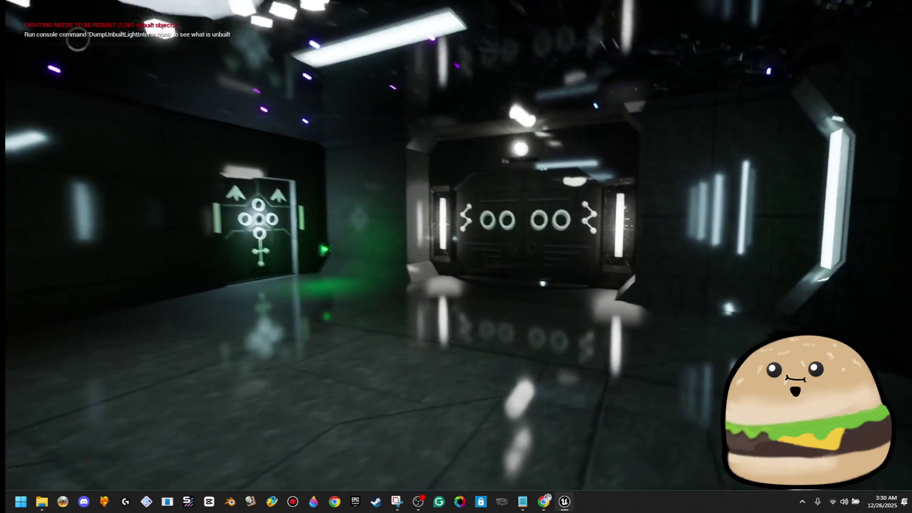
key("w")
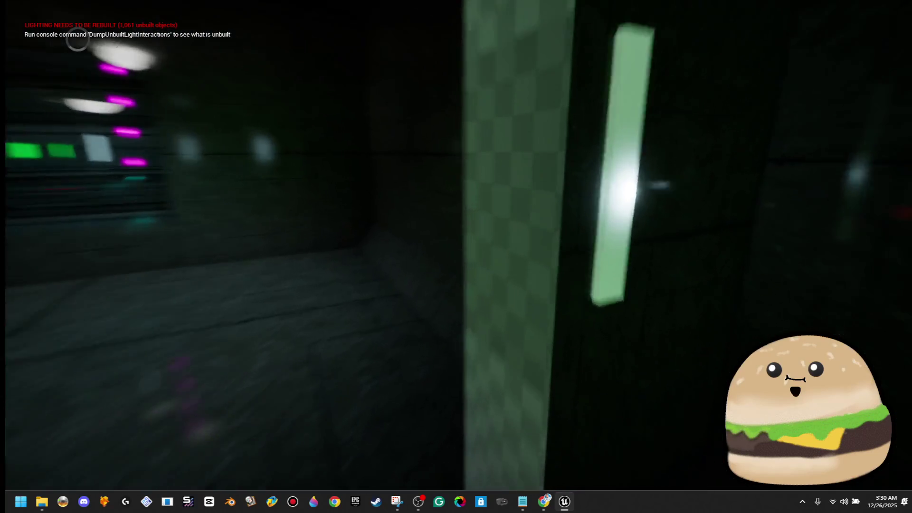
mouse_move(456, 256)
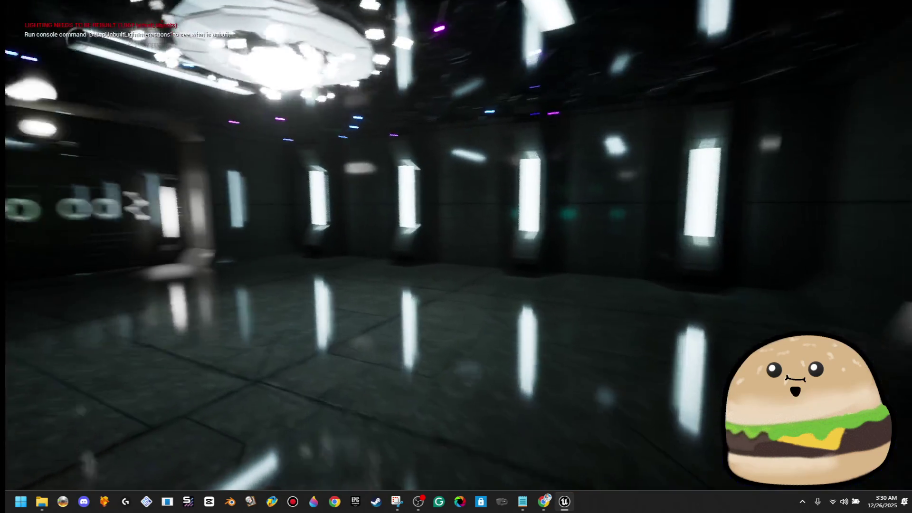
key("w")
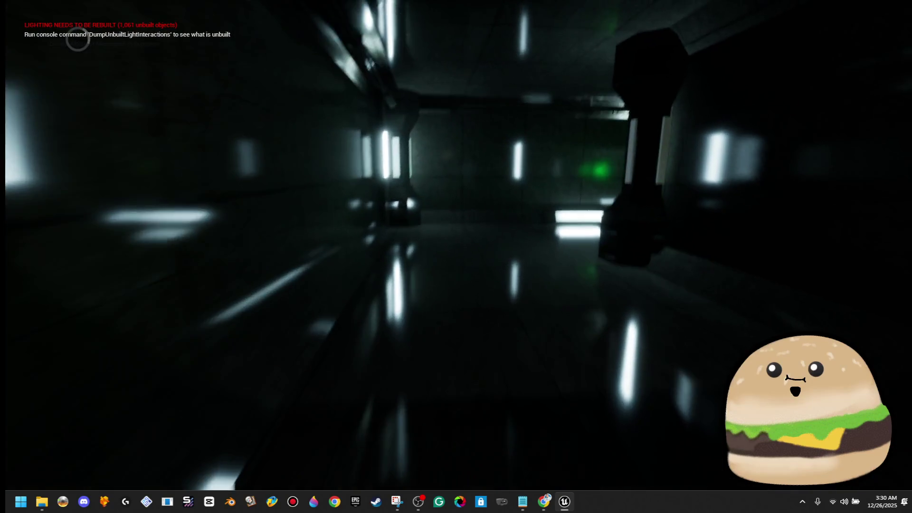
key("w")
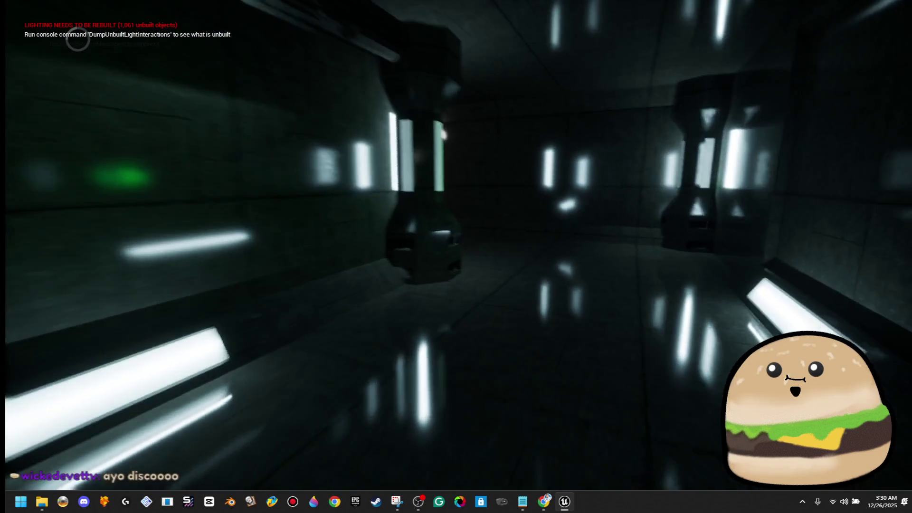
key("w")
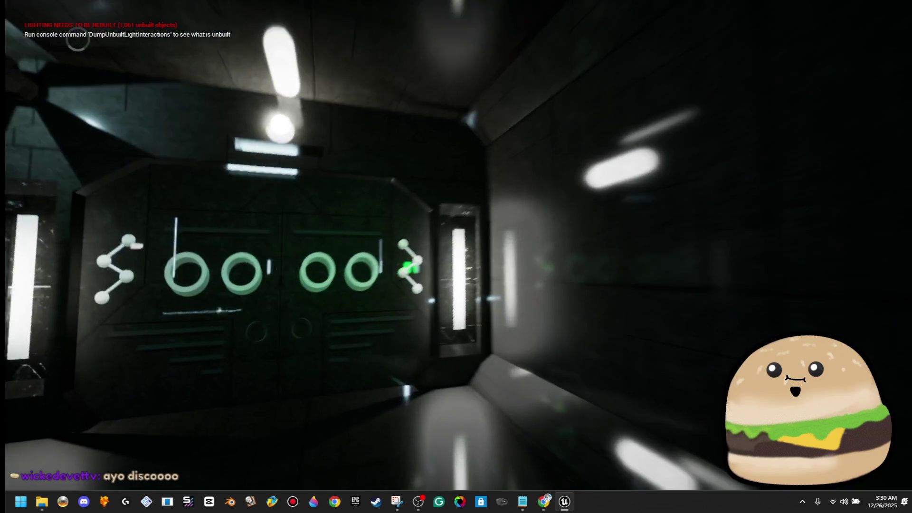
key("w")
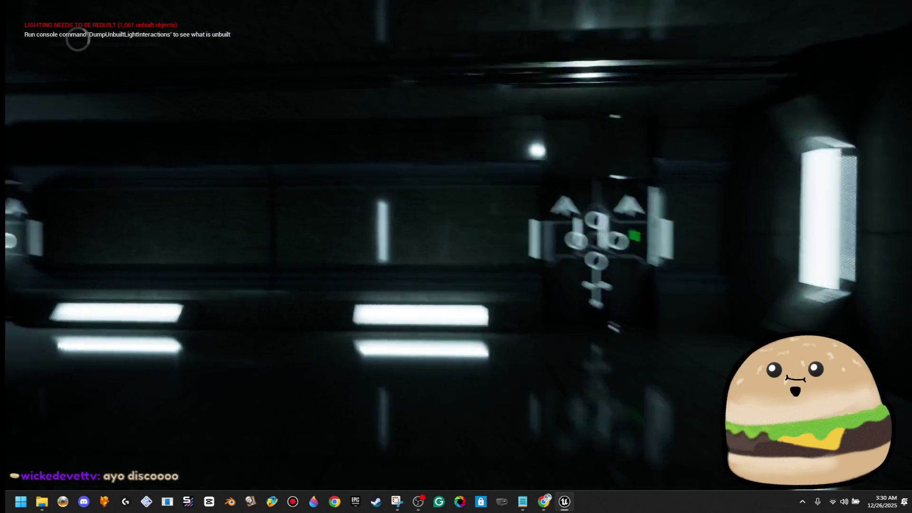
key("w")
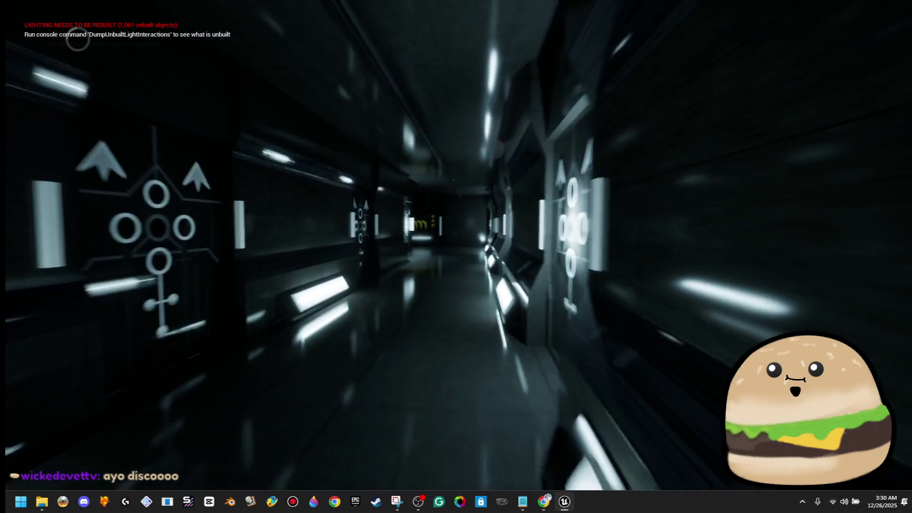
key("w")
key("w")
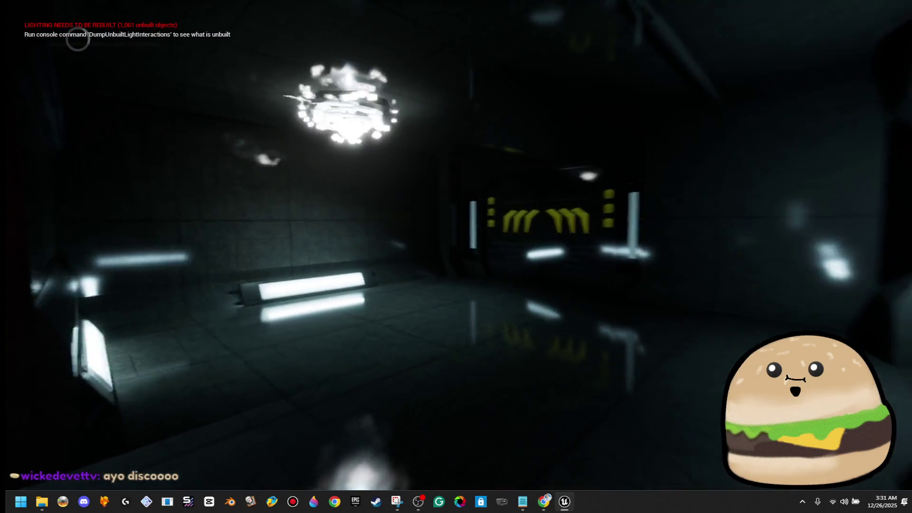
key("w")
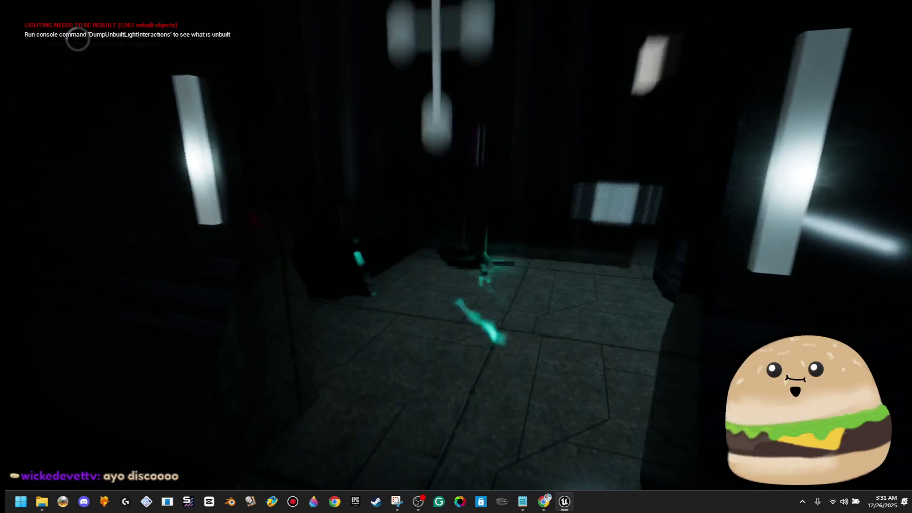
key("w")
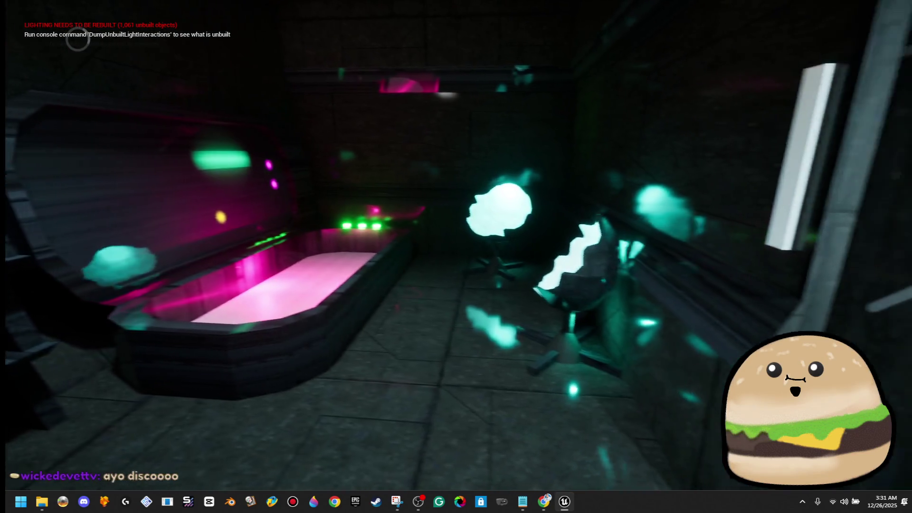
key("w")
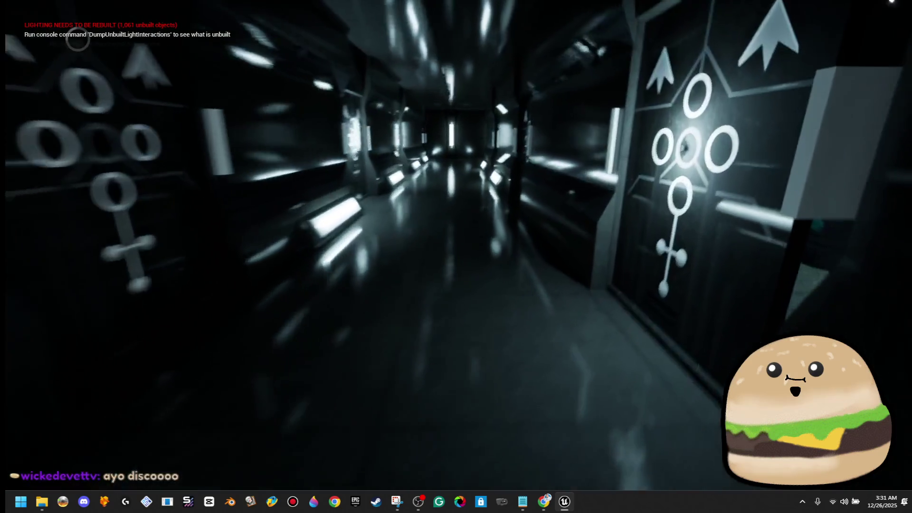
Pass the green pool room, glyph-panelled corridor and pillar room through the glyph door
key("w")
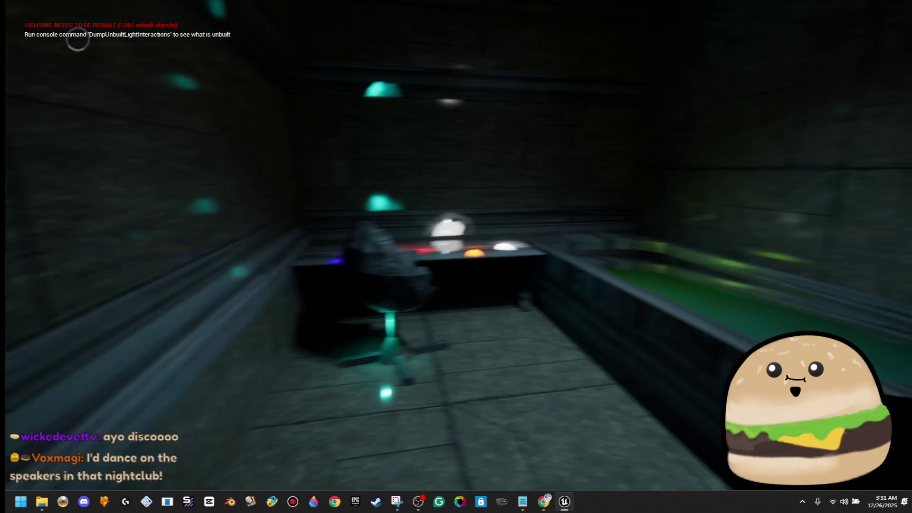
key("w")
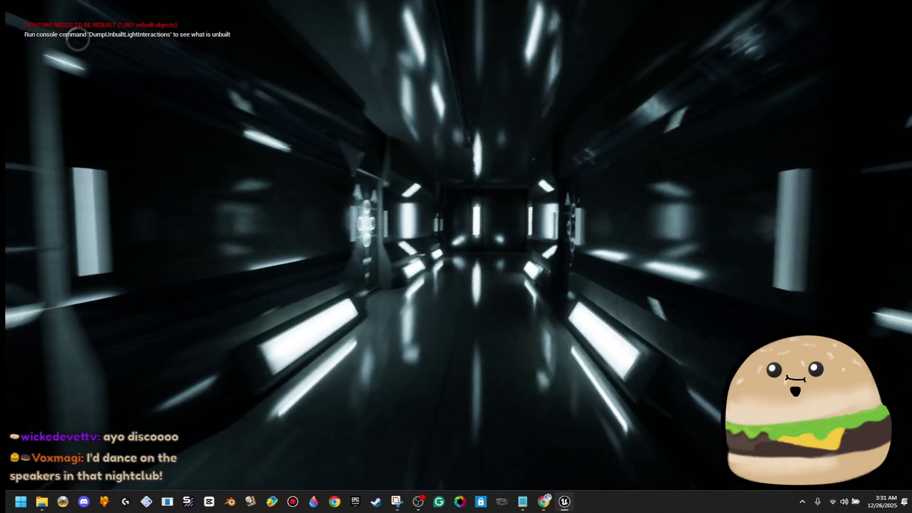
key("w")
key("w")
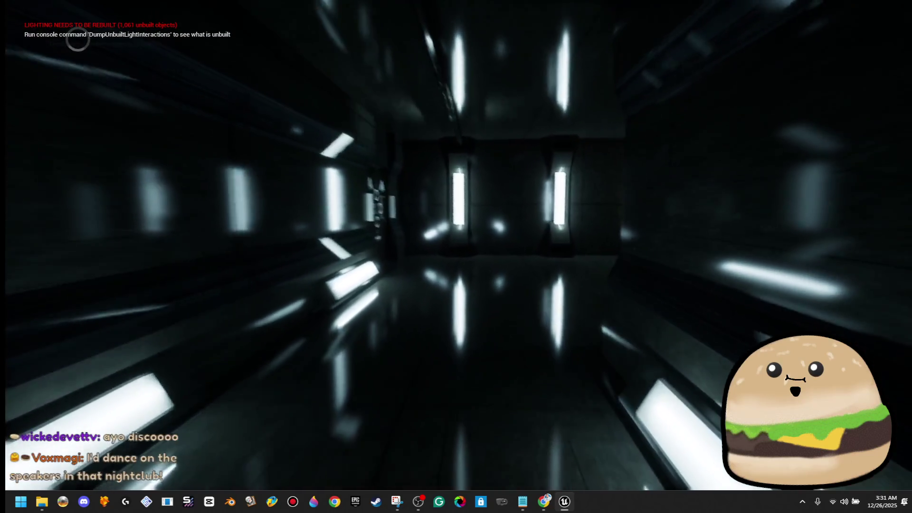
key("w")
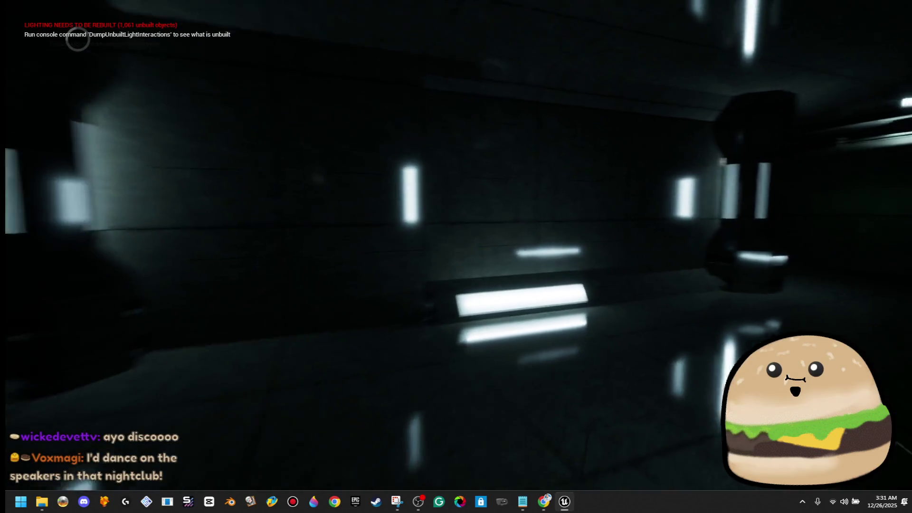
key("w")
key("w")
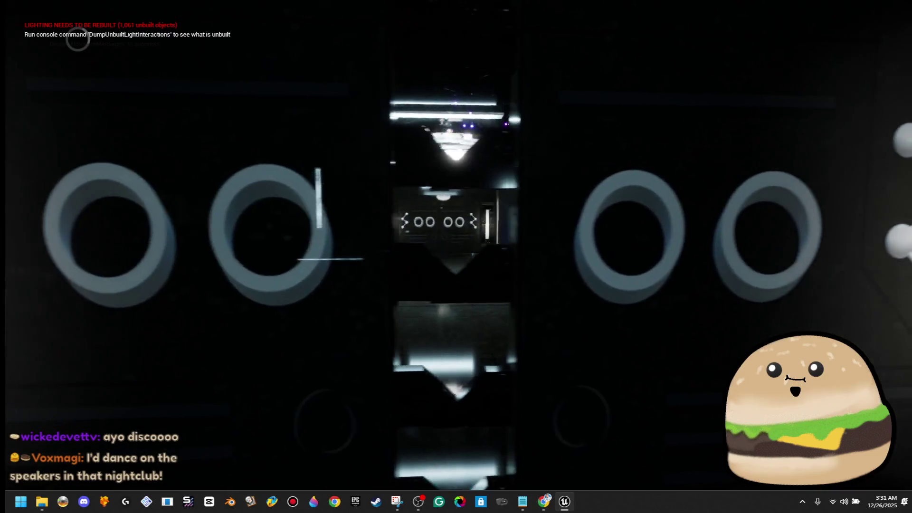
key("w")
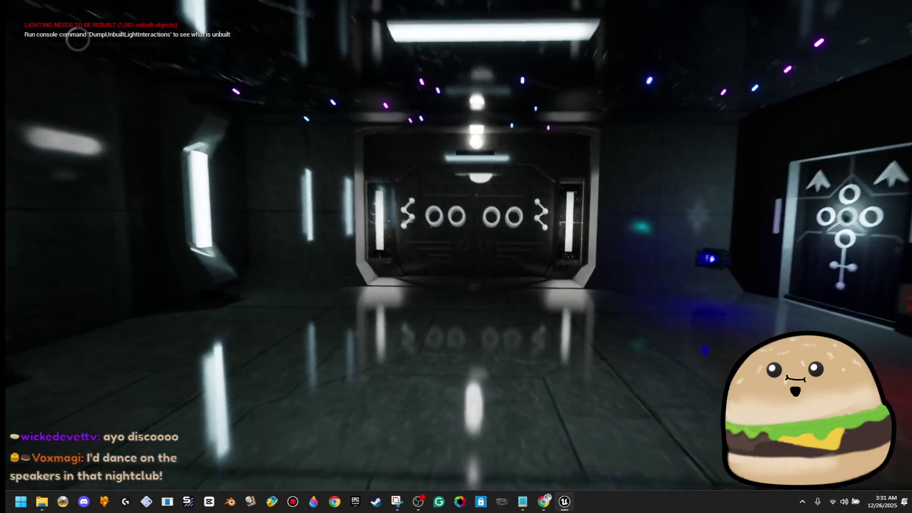
key("w")
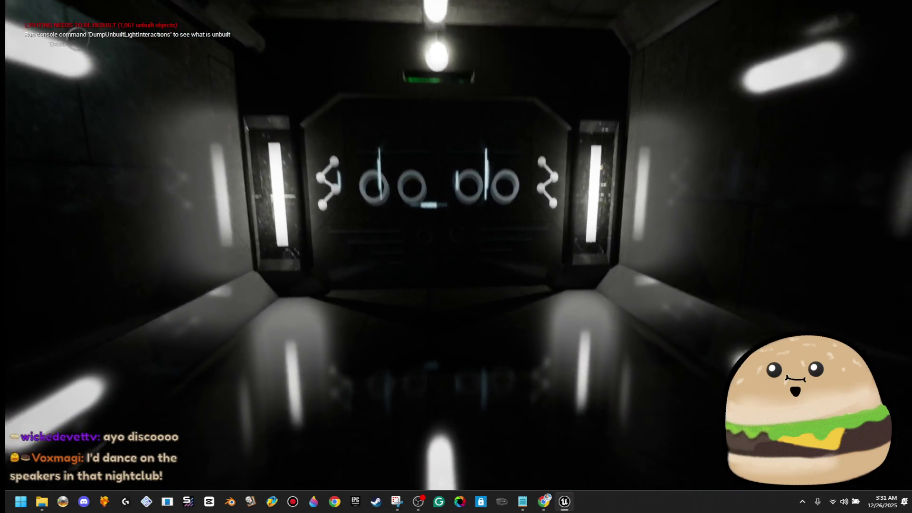
key("w")
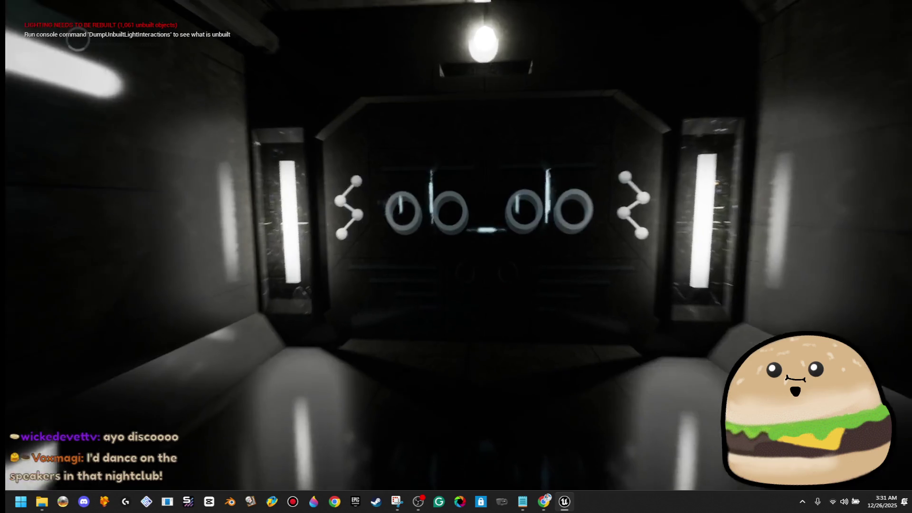
key("w")
key("w")
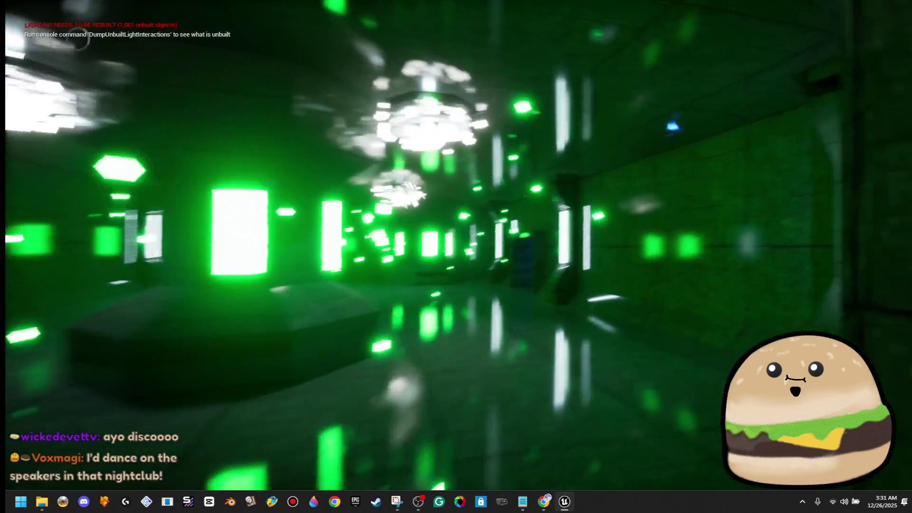
Cross the green nightclub and dark blue room past red corridors into the purple-lit corridor
key("w")
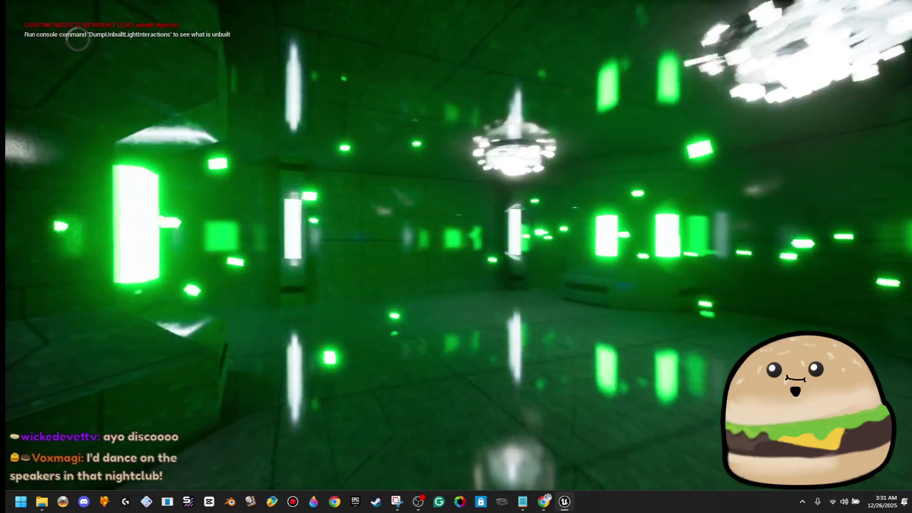
key("w")
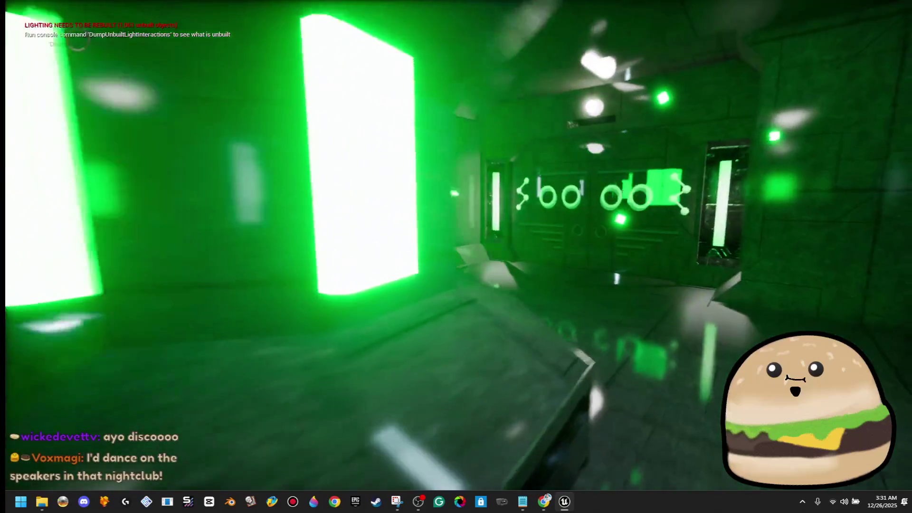
key("w")
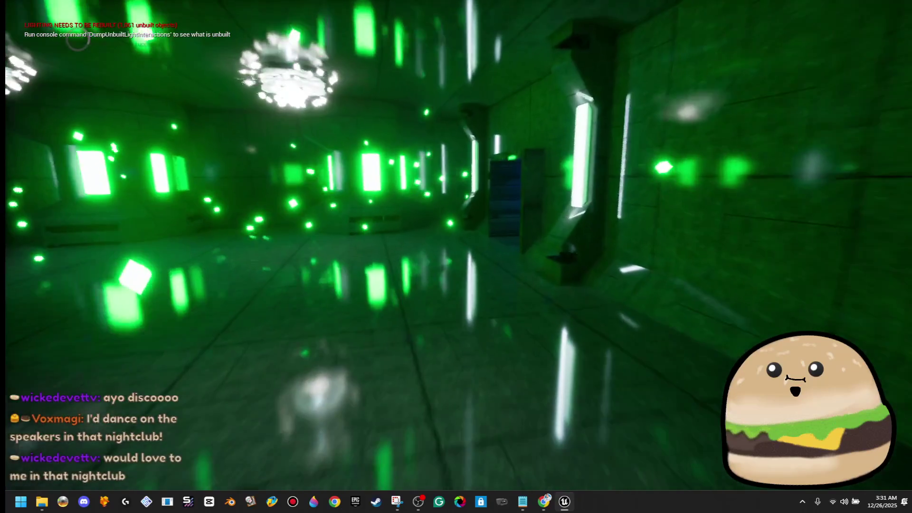
key("w")
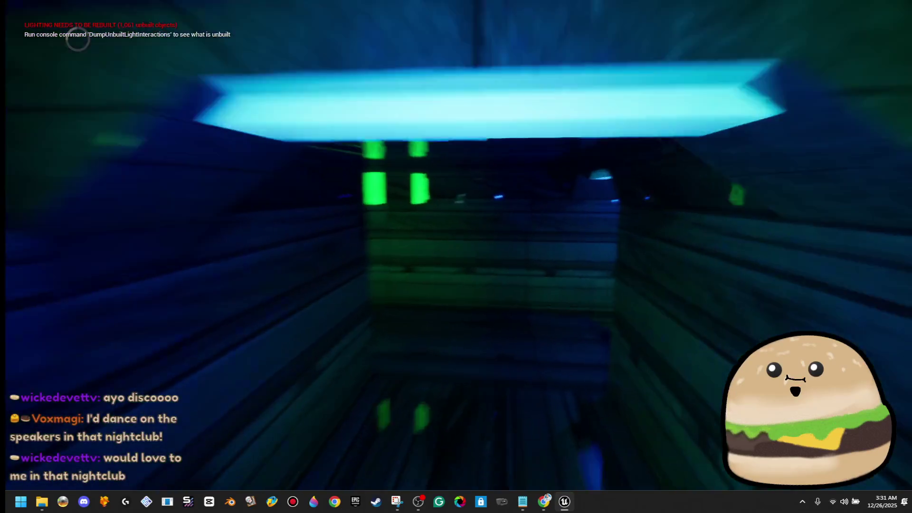
key("w")
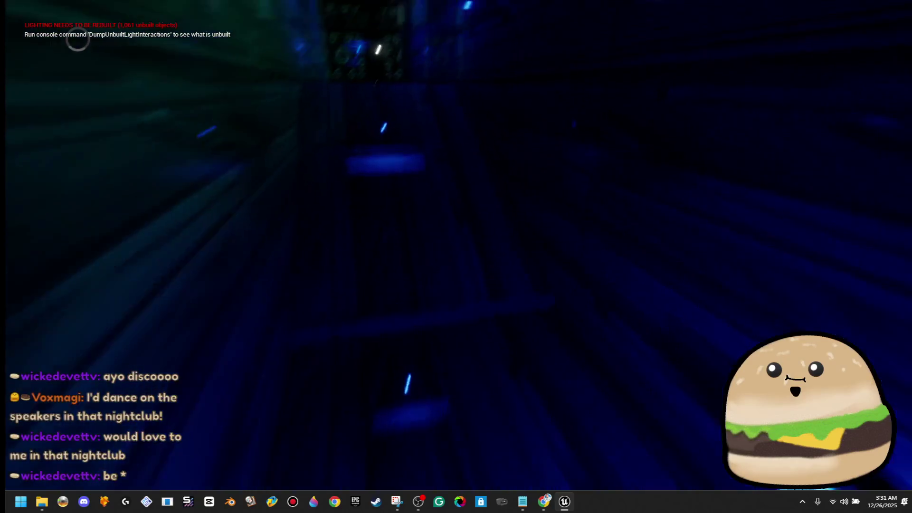
key("w")
key("w")
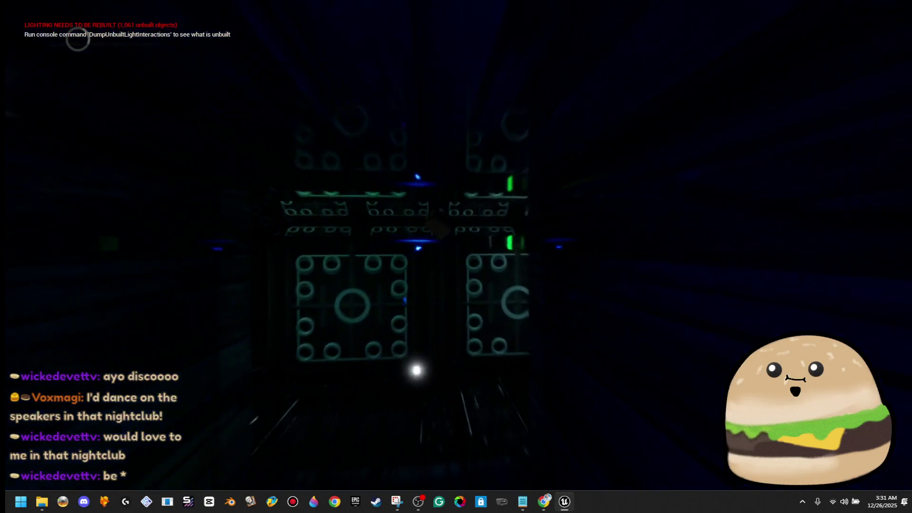
key("w")
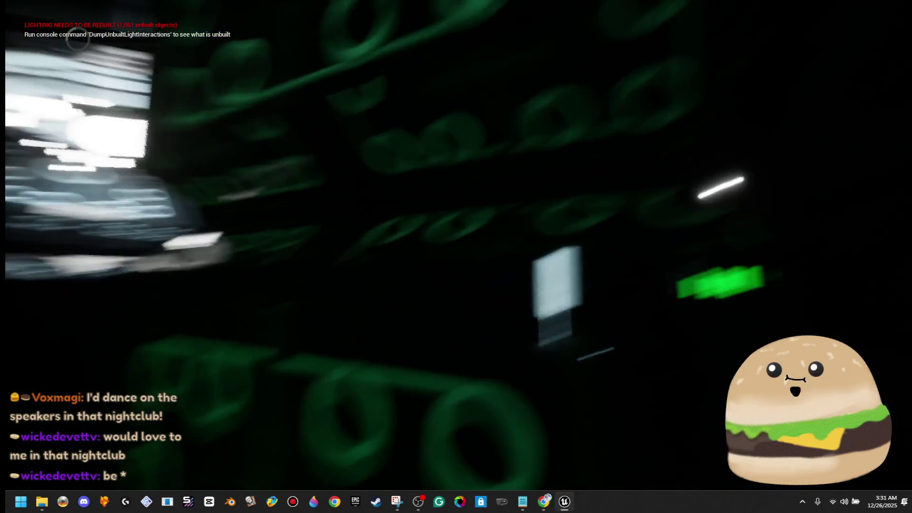
key("w")
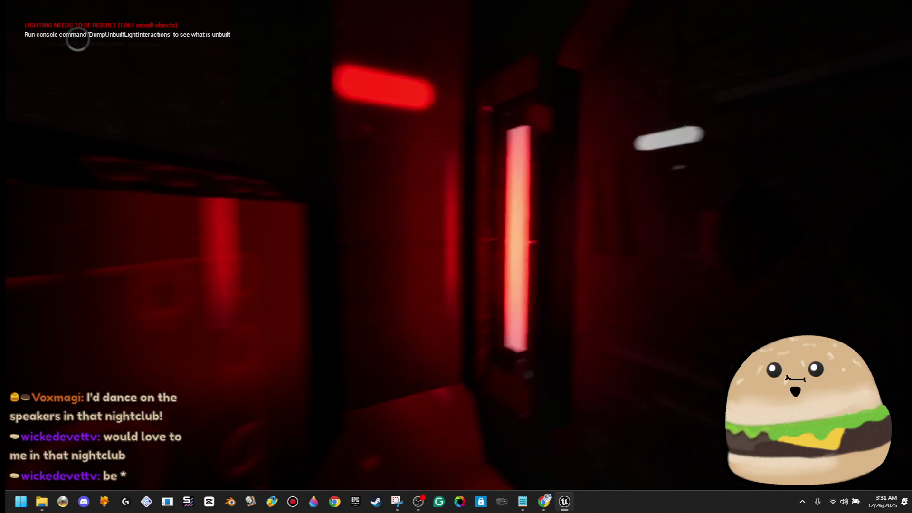
key("w")
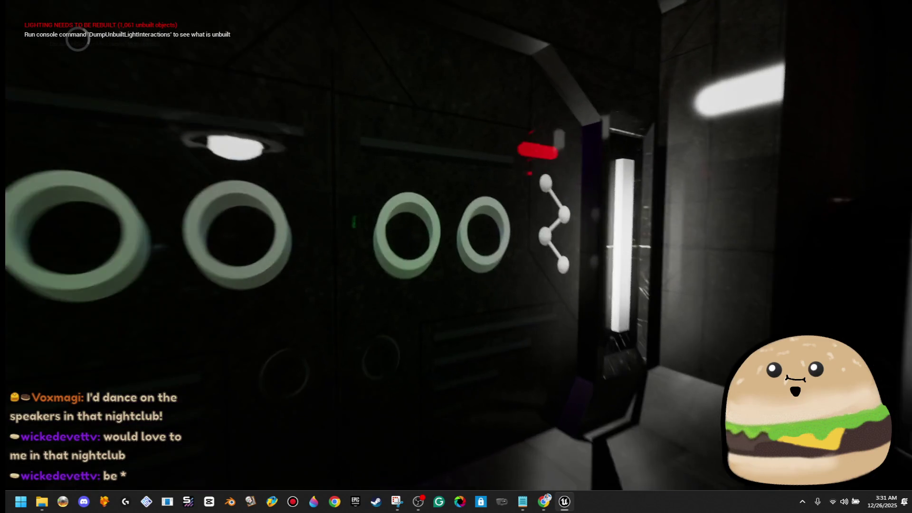
key("w")
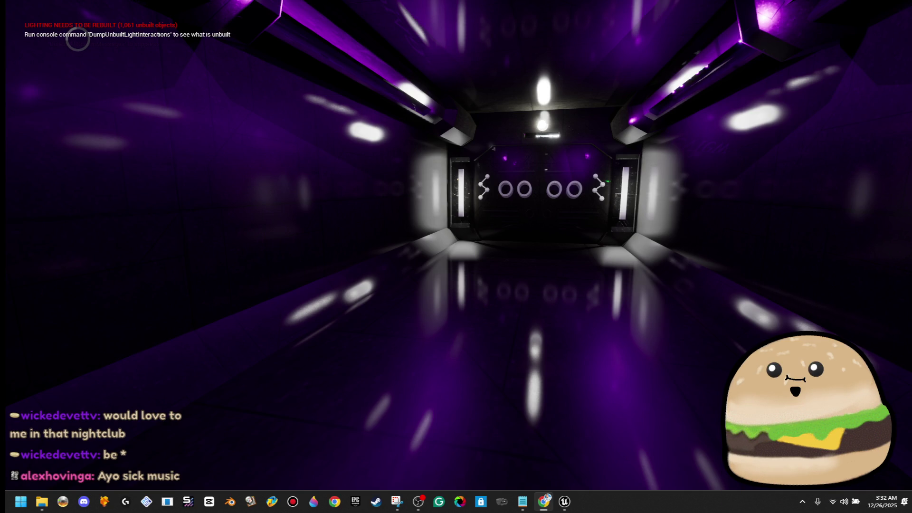
Explore level_SPACE to the teal and magenta-lit dark room, then end the play-test
left_click(582, 259)
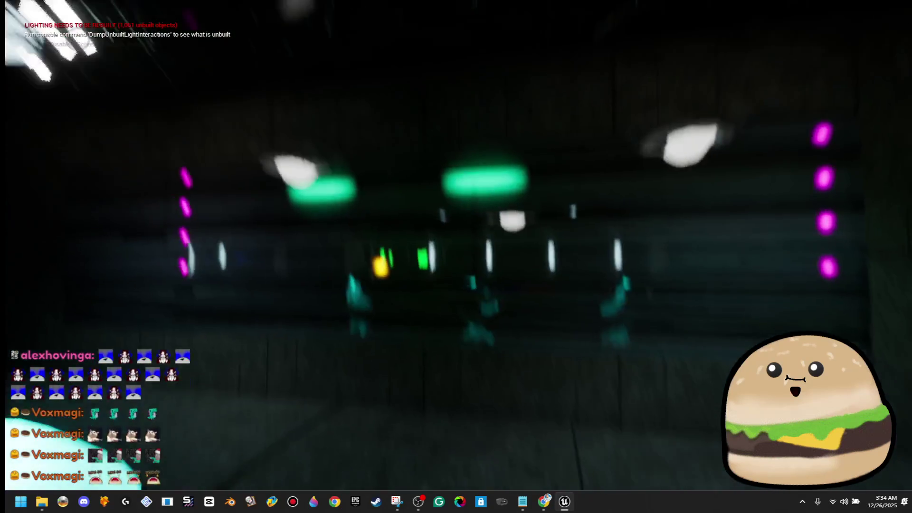
key("Escape")
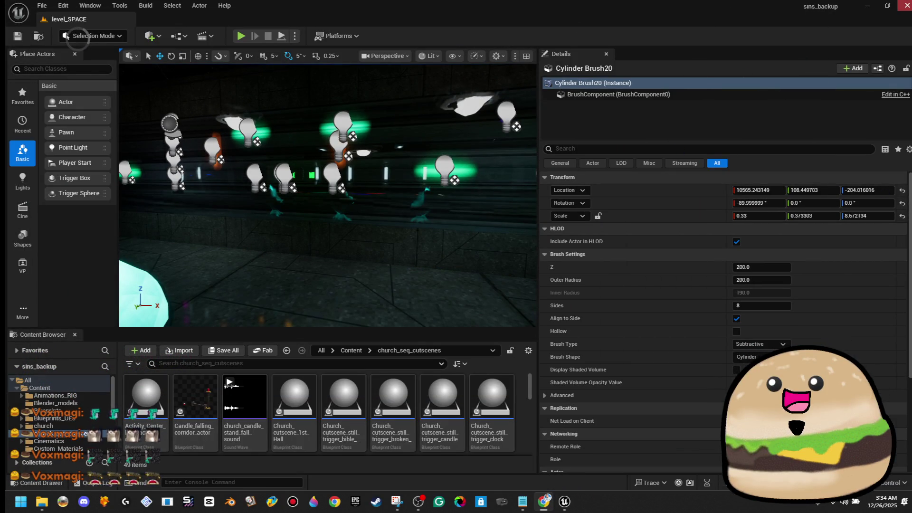
Minimize the Unreal Engine editor window
left_click(868, 5)
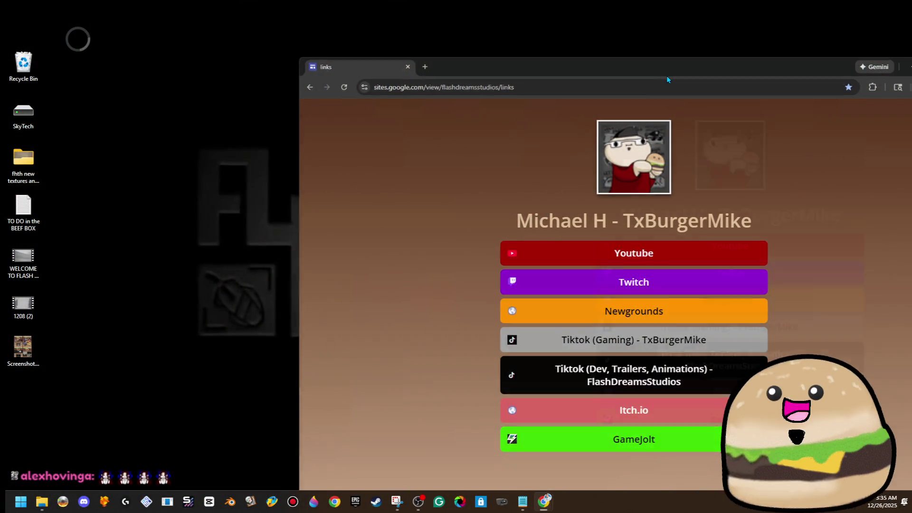
Maximize and reload the FlashDreamsStudios links page, then open its Itch.io link in a new tab
double_click(666, 75)
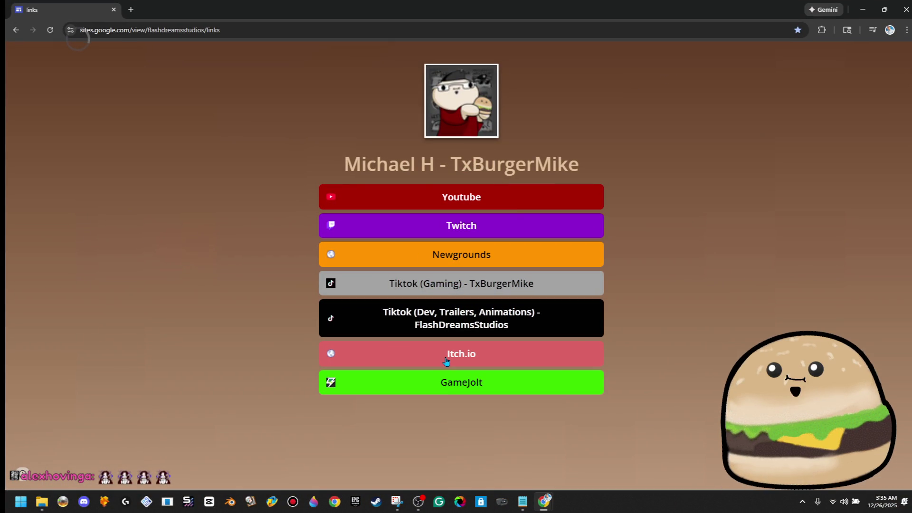
left_click(53, 32)
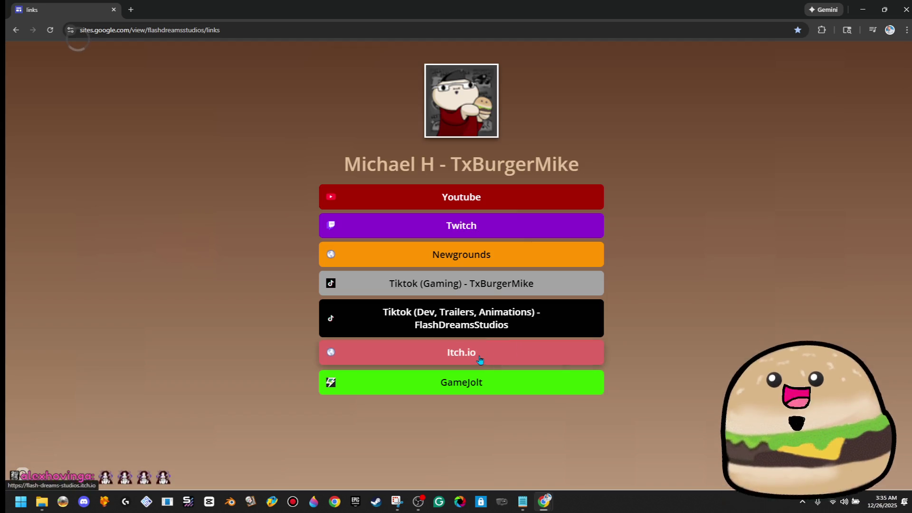
left_click(480, 354)
Copy the Flash Dreams Studios profile address and open the An Unforgivable Sin game page
scroll(457, 346, "down", 4)
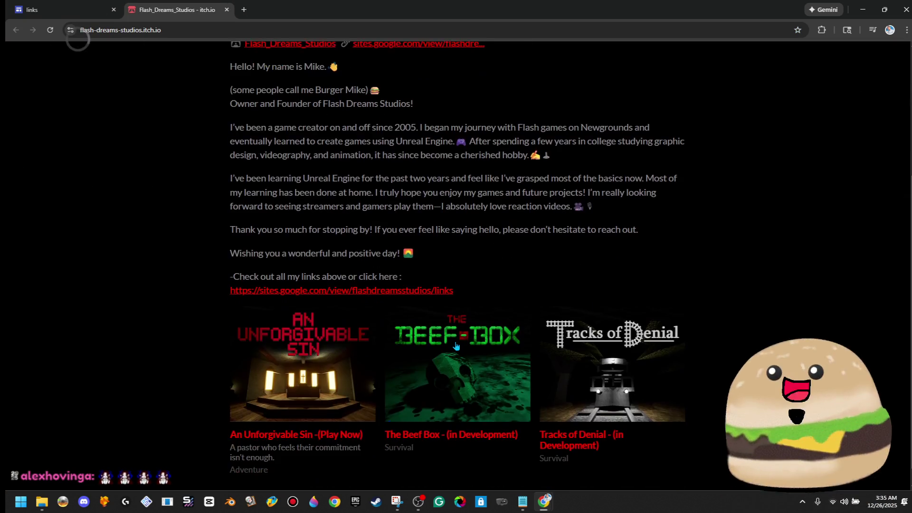
scroll(415, 280, "up", 4)
scroll(375, 214, "down", 4)
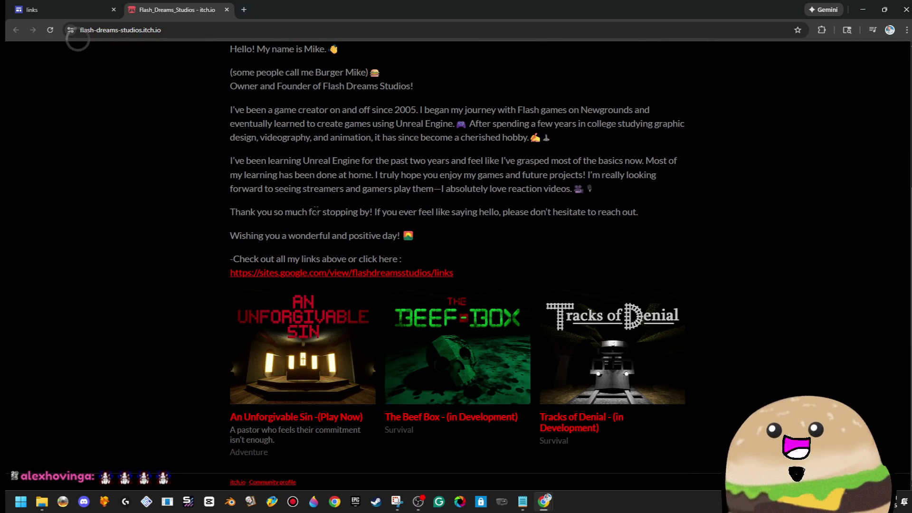
scroll(397, 234, "up", 4)
left_click(193, 31)
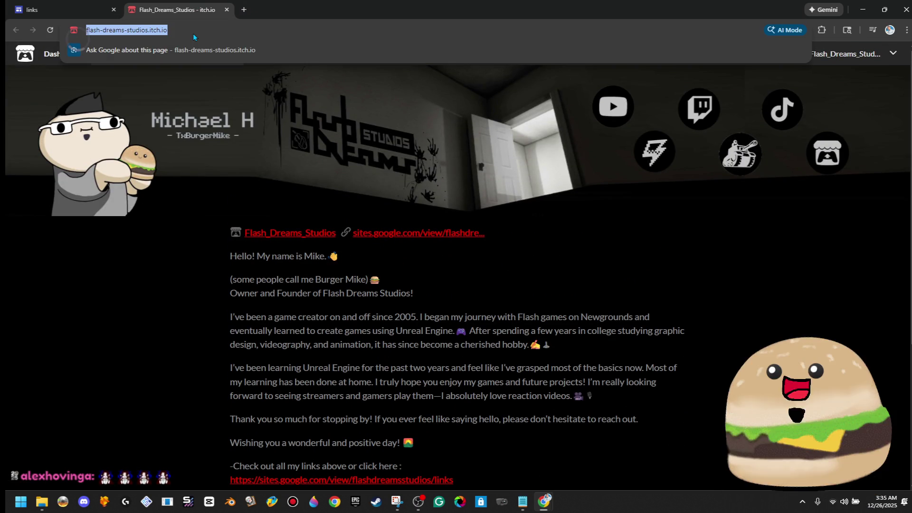
right_click(193, 31)
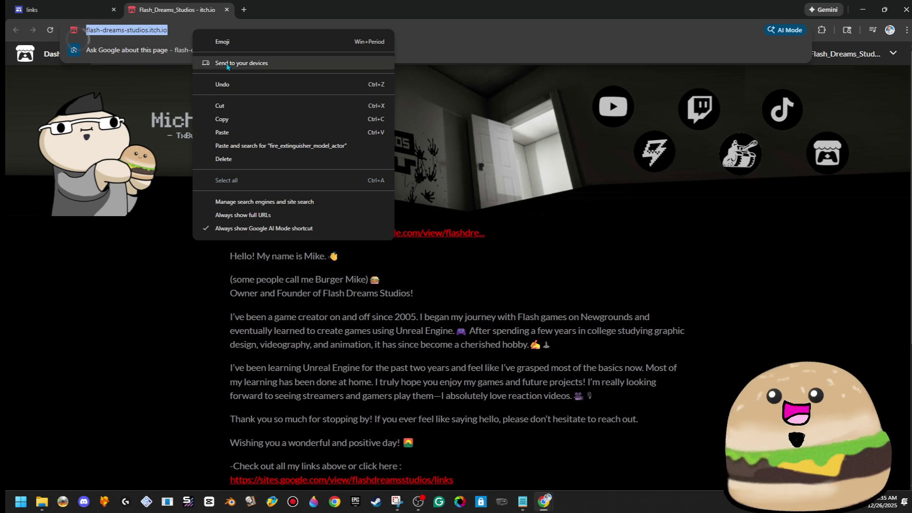
left_click(285, 121)
key("alt+Tab")
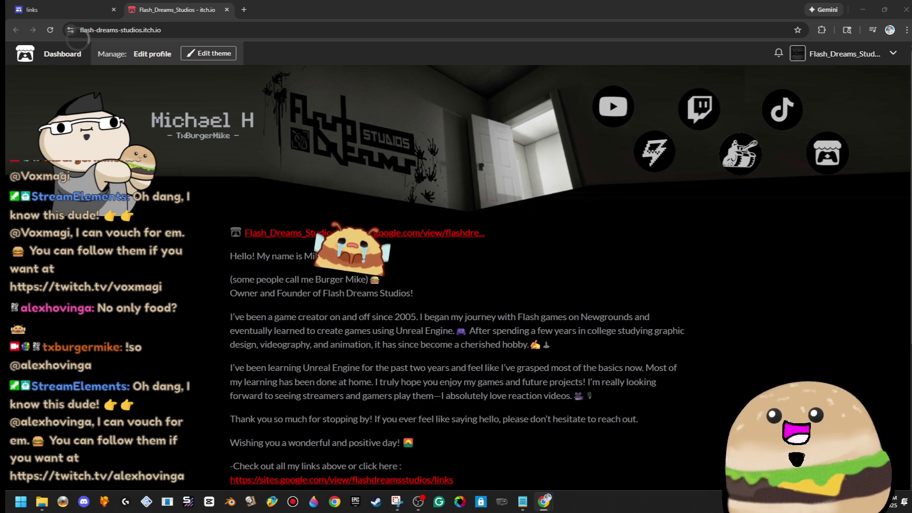
scroll(406, 262, "down", 4)
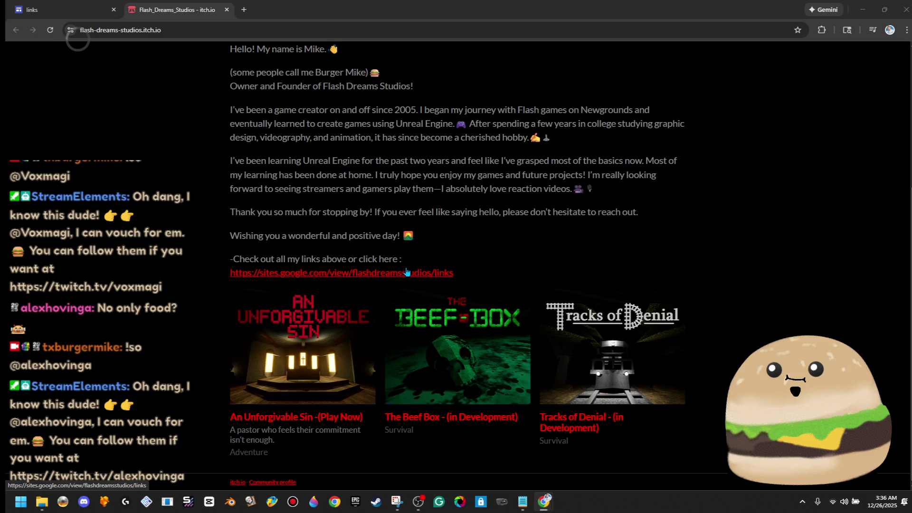
left_click(293, 347)
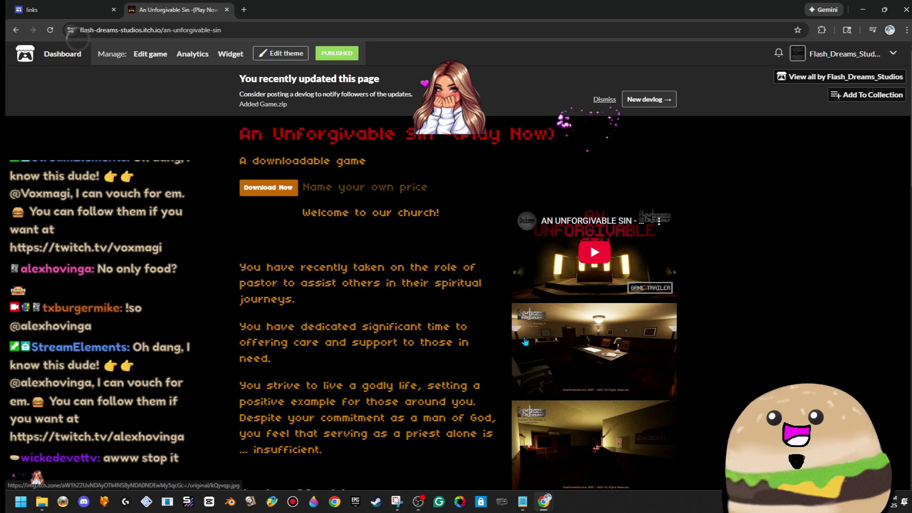
Play the An Unforgivable Sin official release trailer full screen on its game page
scroll(458, 335, "down", 1)
scroll(458, 335, "up", 1)
left_click_drag(558, 134, 216, 126)
left_click(216, 126)
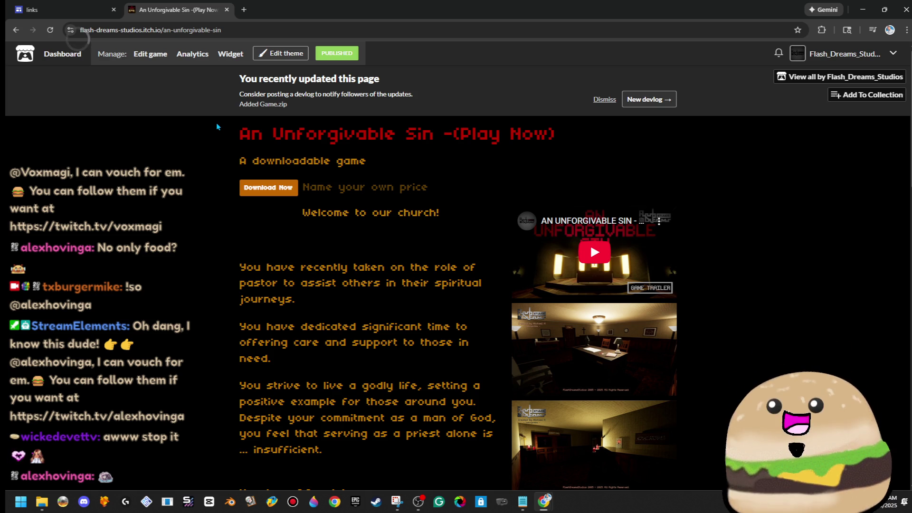
left_click(594, 259)
left_click(666, 293)
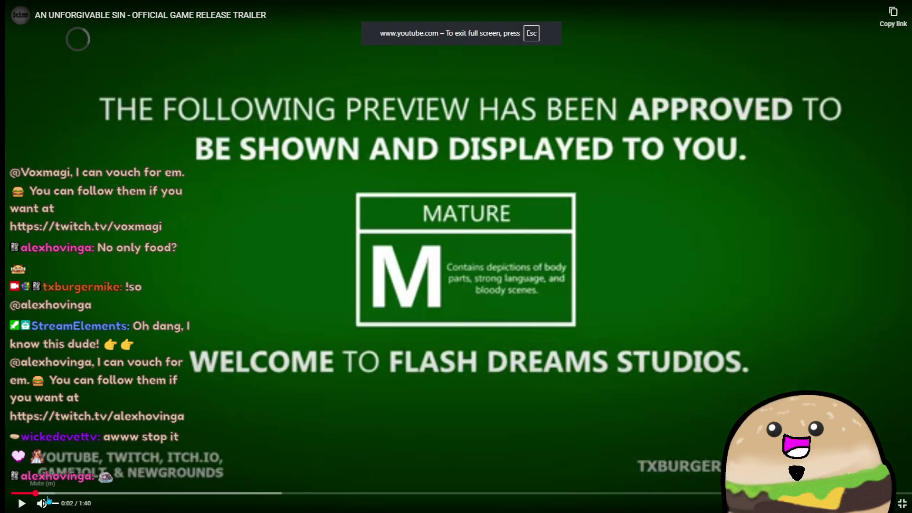
Rewind the An Unforgivable Sin release trailer to 0:00 and watch it full screen
left_click_drag(19, 493, 7, 489)
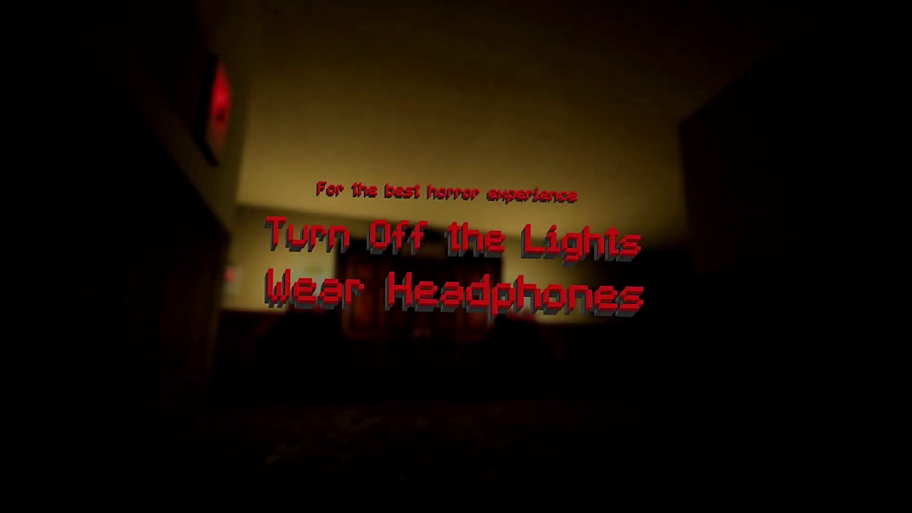
mouse_move(143, 438)
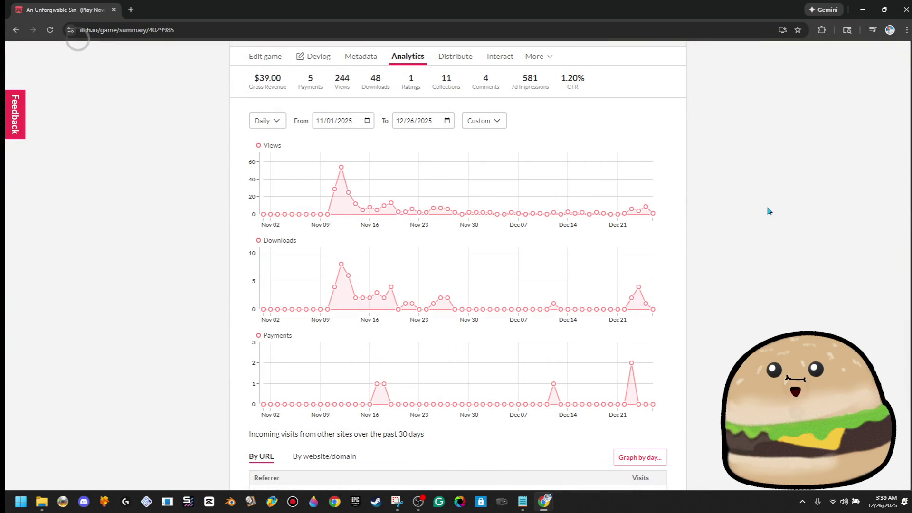
Inspect daily views and downloads on the game's itch.io Analytics charts, then restore Chrome to a smaller window
scroll(765, 212, "up", 1)
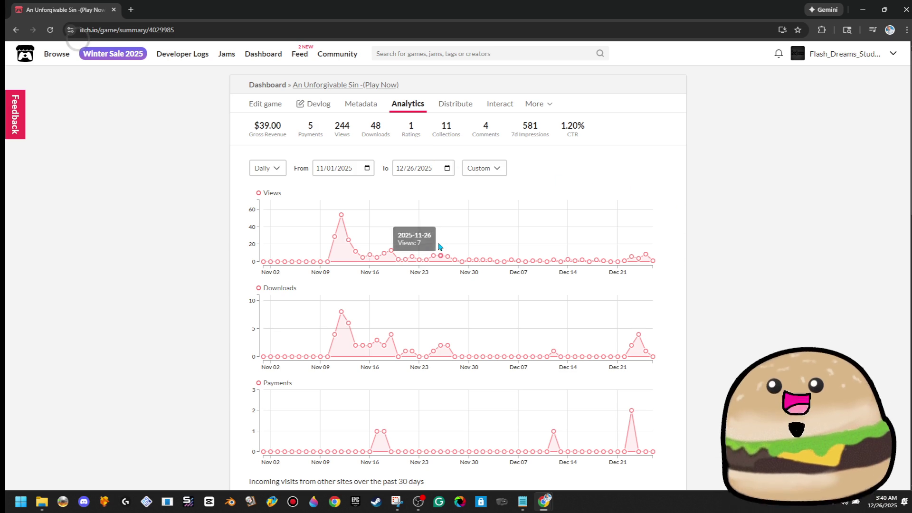
left_click_drag(326, 230, 364, 232)
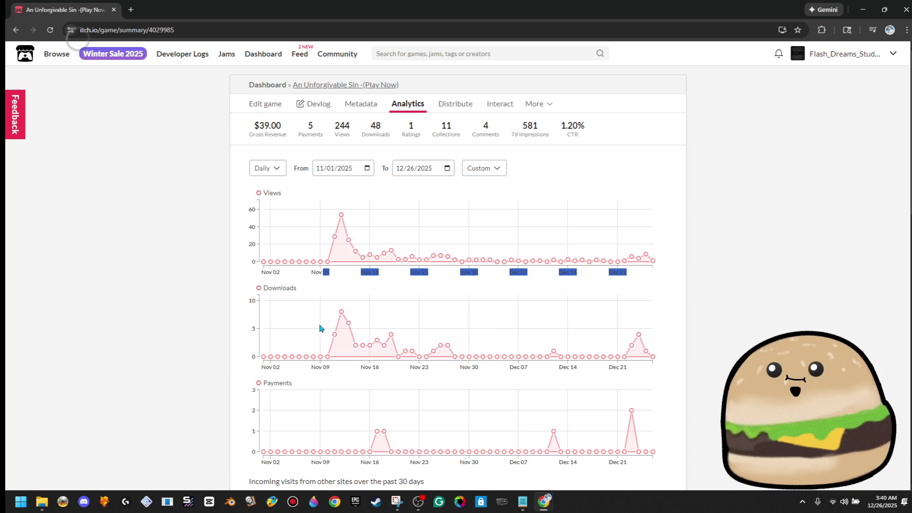
scroll(322, 329, "down", 3)
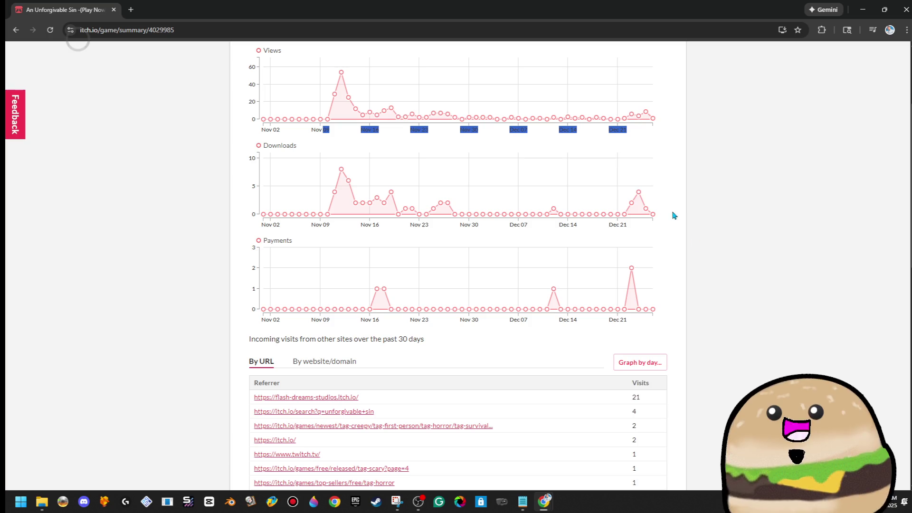
mouse_move(642, 195)
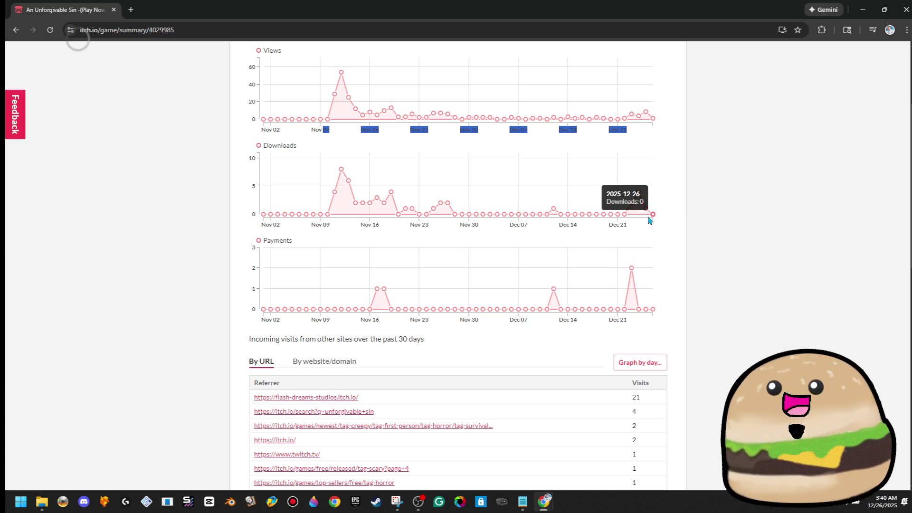
scroll(713, 309, "down", 4)
scroll(714, 309, "up", 7)
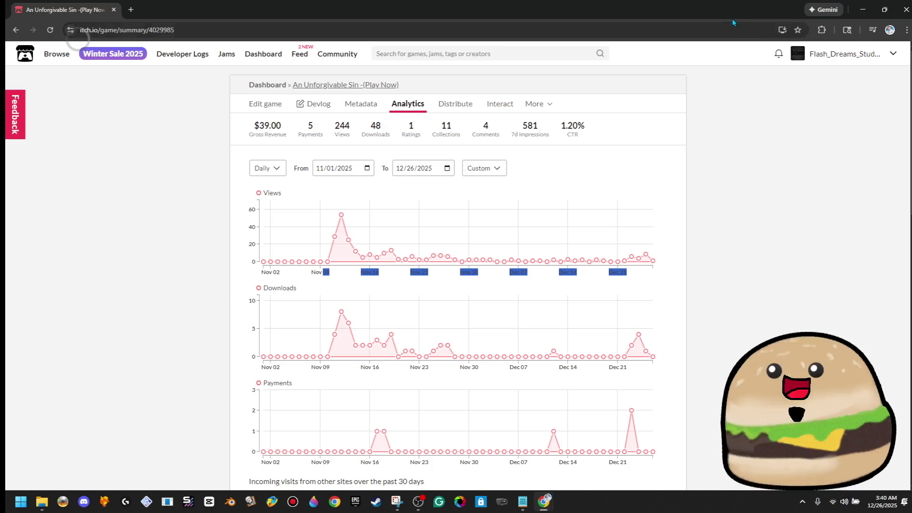
left_click_drag(722, 14, 686, 45)
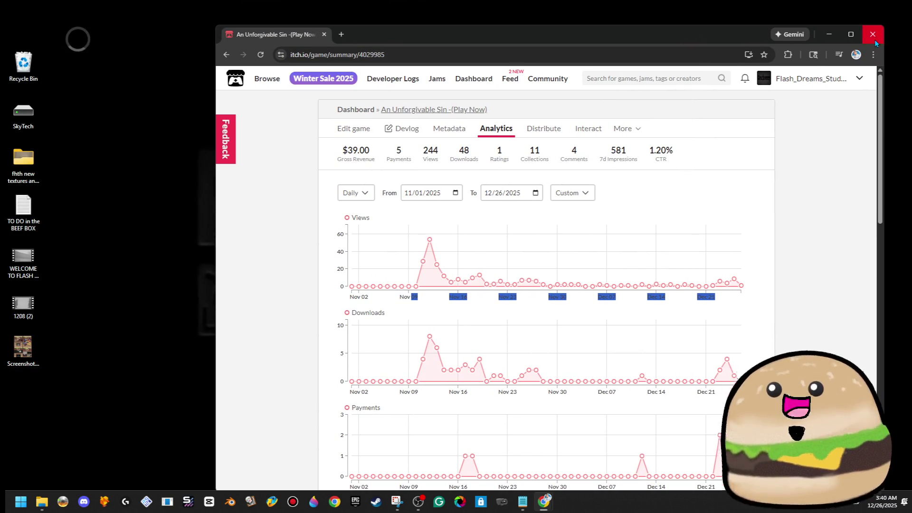
Close the itch.io analytics browser window
left_click(876, 43)
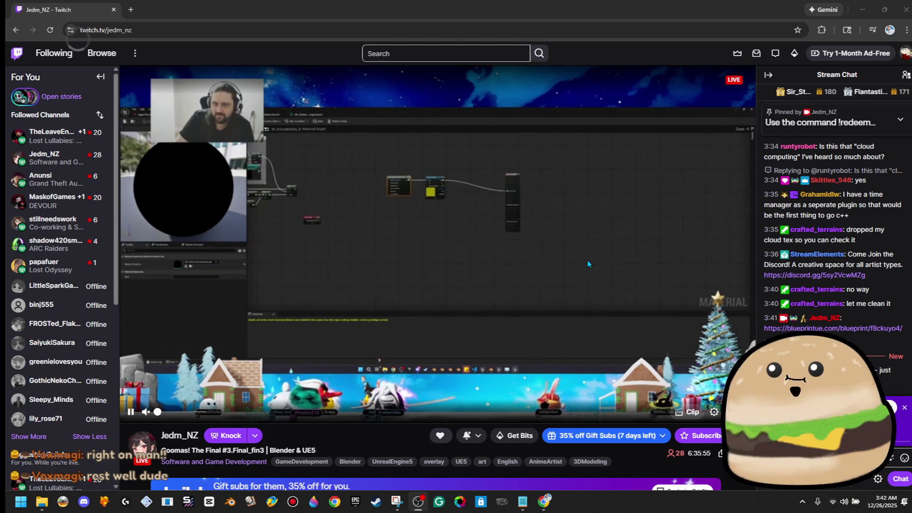
Open The Slime Races panel link from the friend's channel About panels in a new tab
scroll(415, 297, "down", 3)
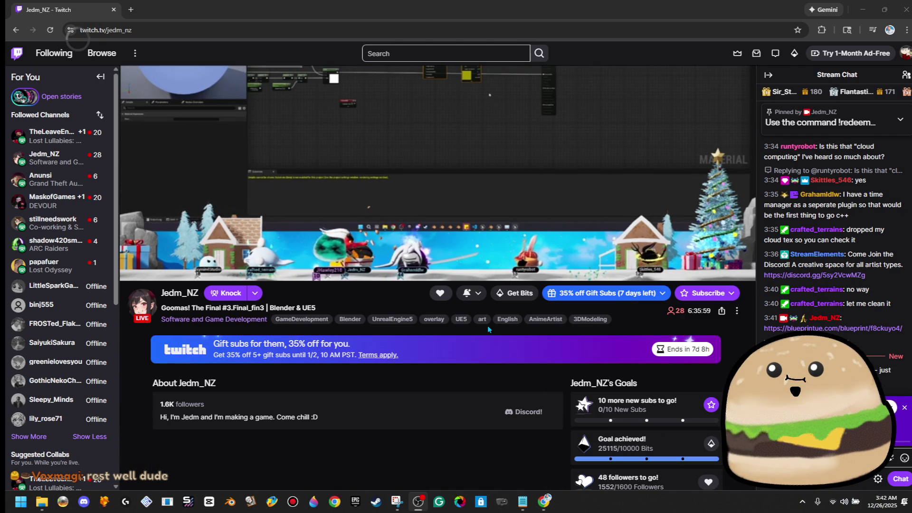
scroll(482, 323, "down", 3)
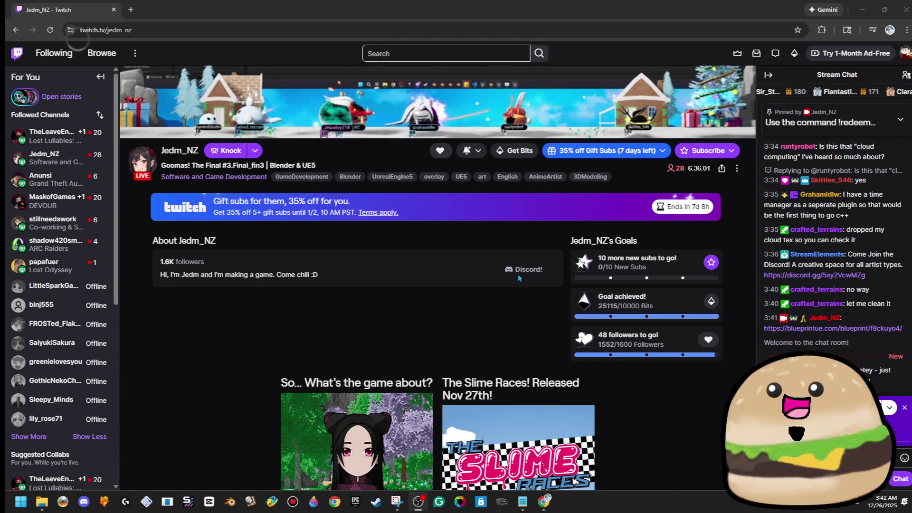
scroll(584, 331, "down", 5)
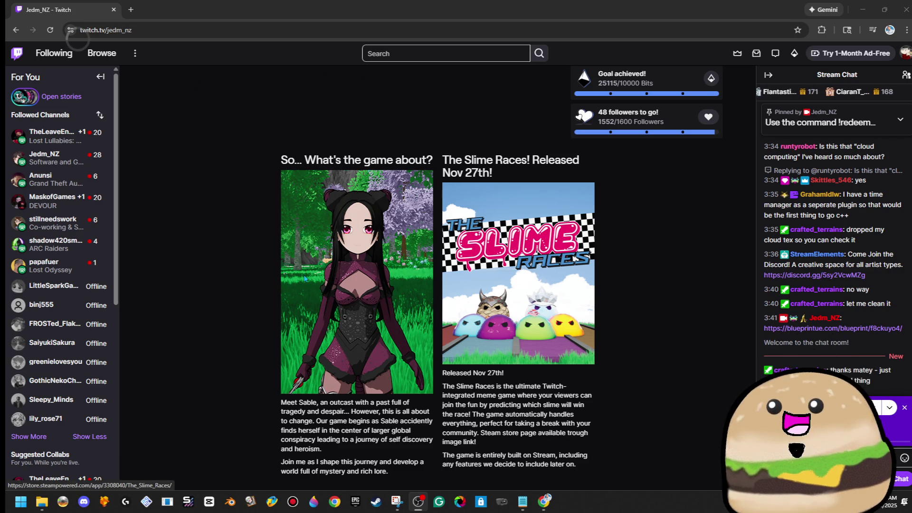
left_click(541, 249)
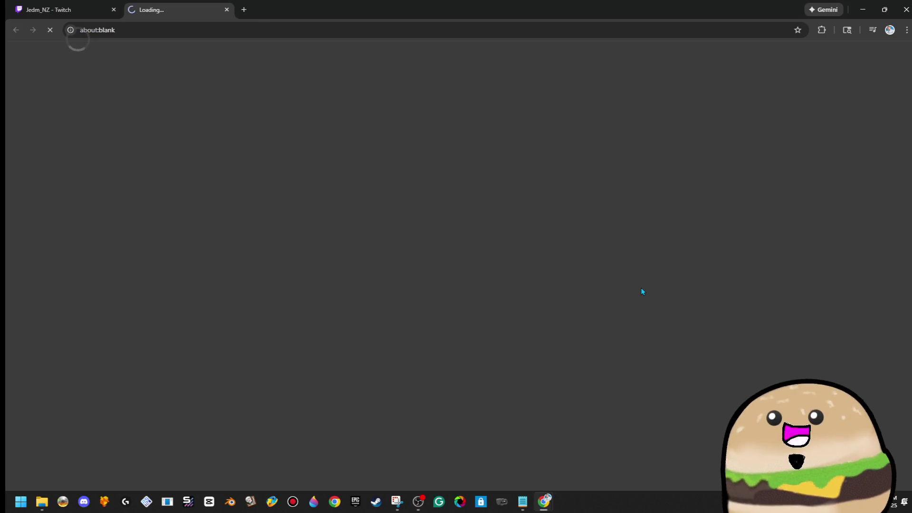
left_click(62, 9)
Play The Slime Races Steam trailer full screen, pause it, and close the Steam store tab
scroll(429, 247, "up", 8)
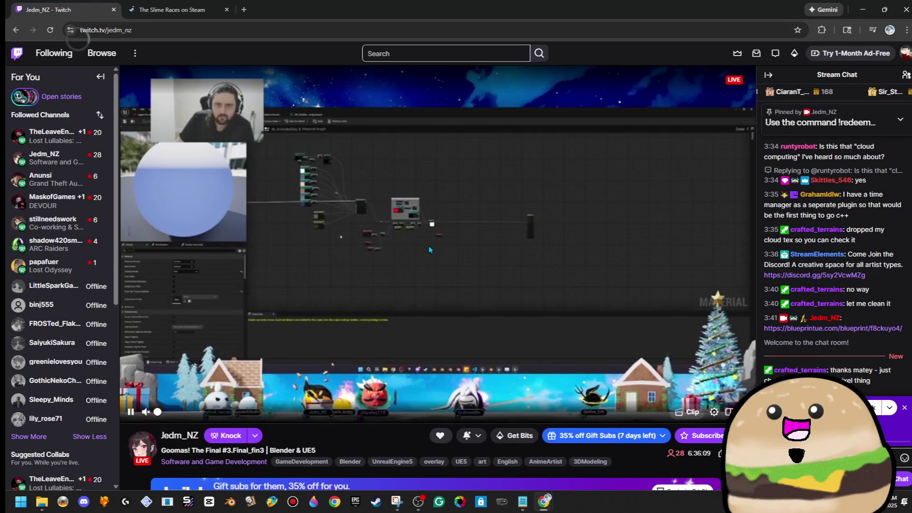
key("ctrl+Tab")
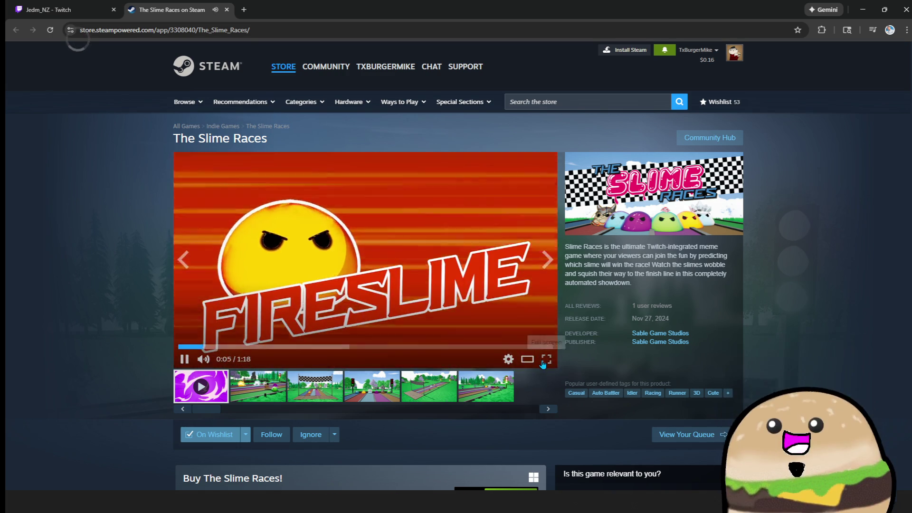
left_click(545, 360)
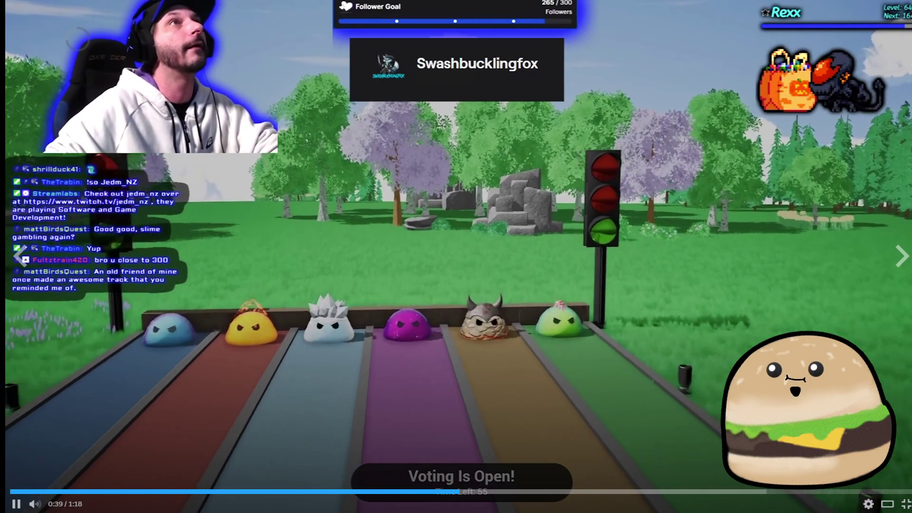
left_click(694, 244)
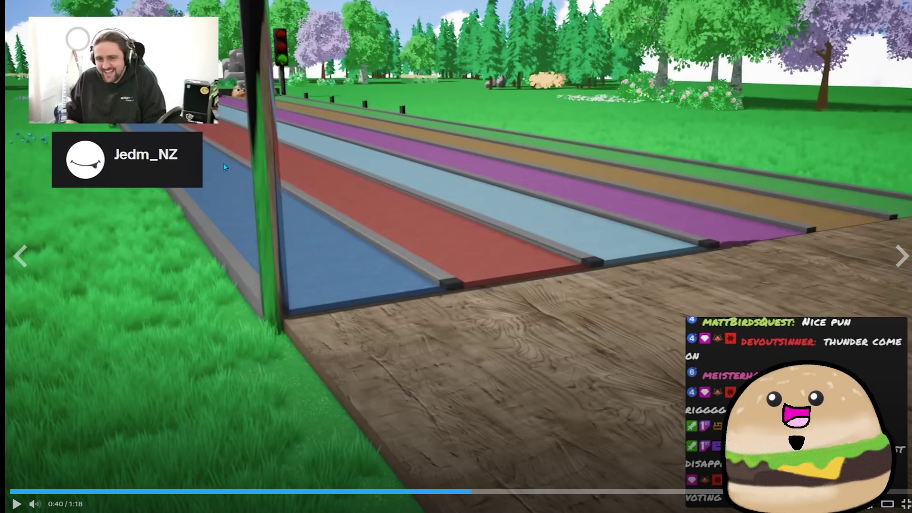
key("Escape")
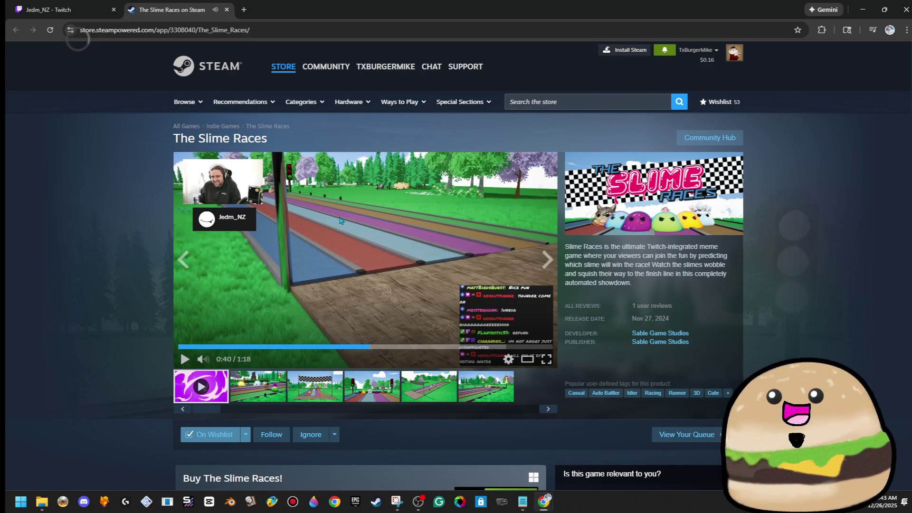
left_click(226, 9)
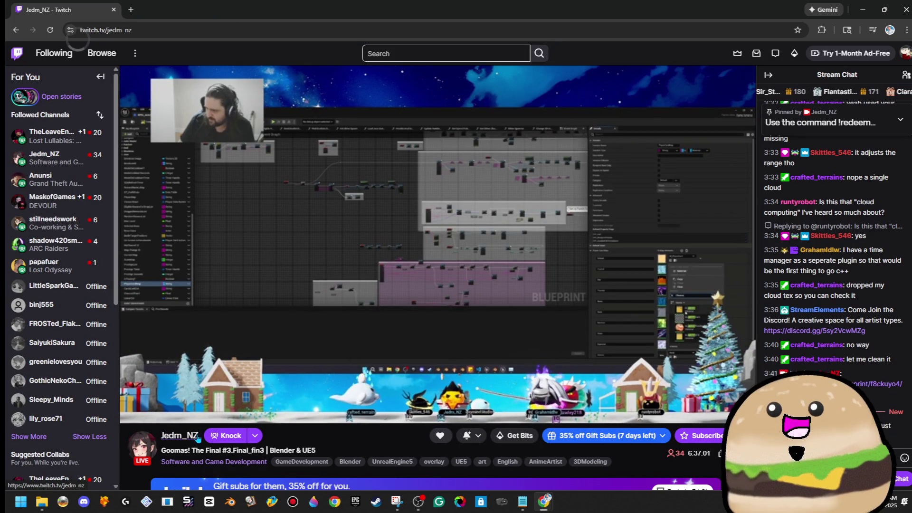
Copy the streamer's channel name shown beneath the live stream player
left_click_drag(199, 435, 163, 445)
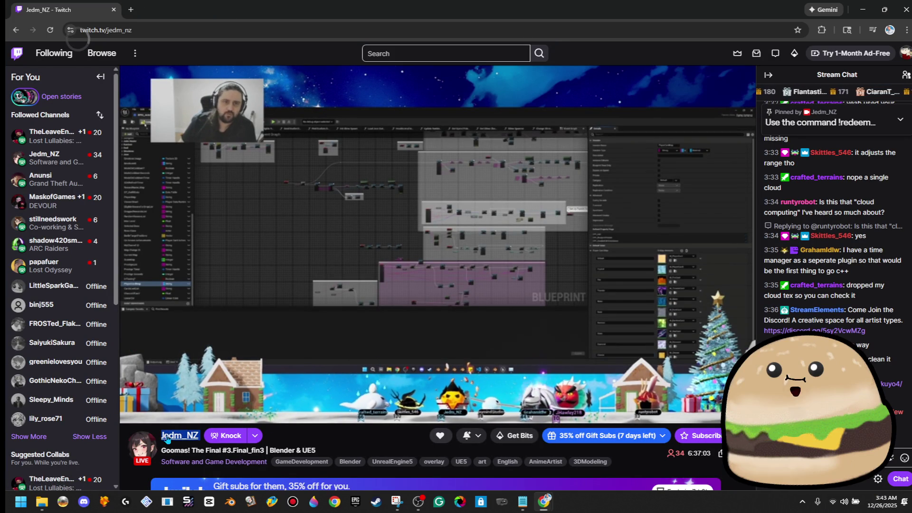
right_click(163, 445)
left_click(260, 420)
scroll(263, 417, "down", 5)
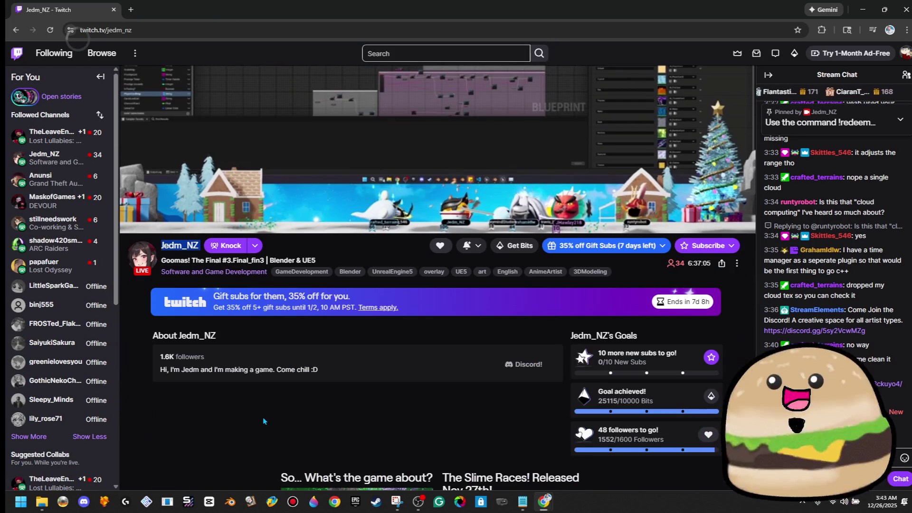
scroll(263, 417, "up", 5)
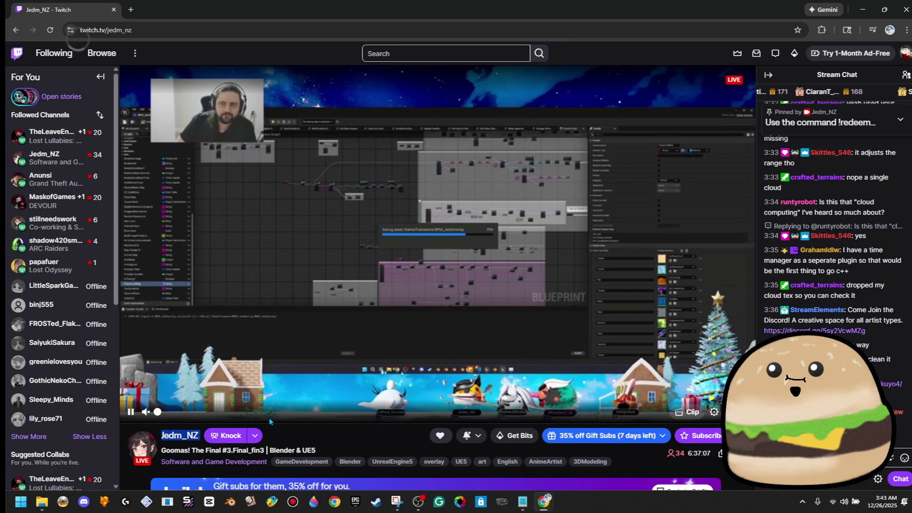